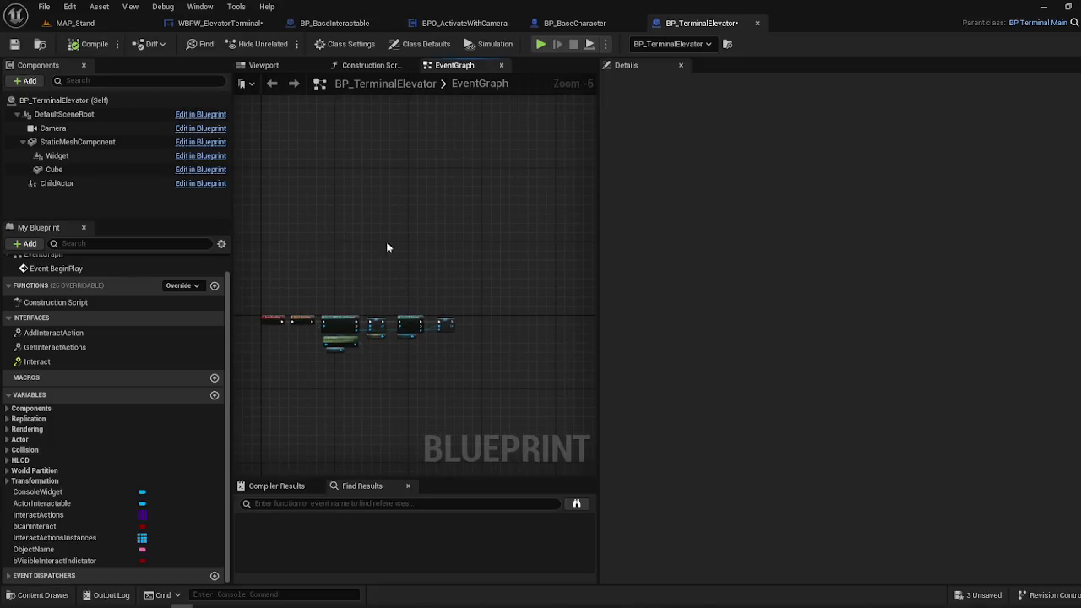
- Open the Content Drawer and browse the terminal Blueprints in the Main folder
mouse_move(464, 227)
mouse_down()
mouse_move(564, 222)
mouse_move(511, 229)
mouse_move(375, 179)
mouse_up()
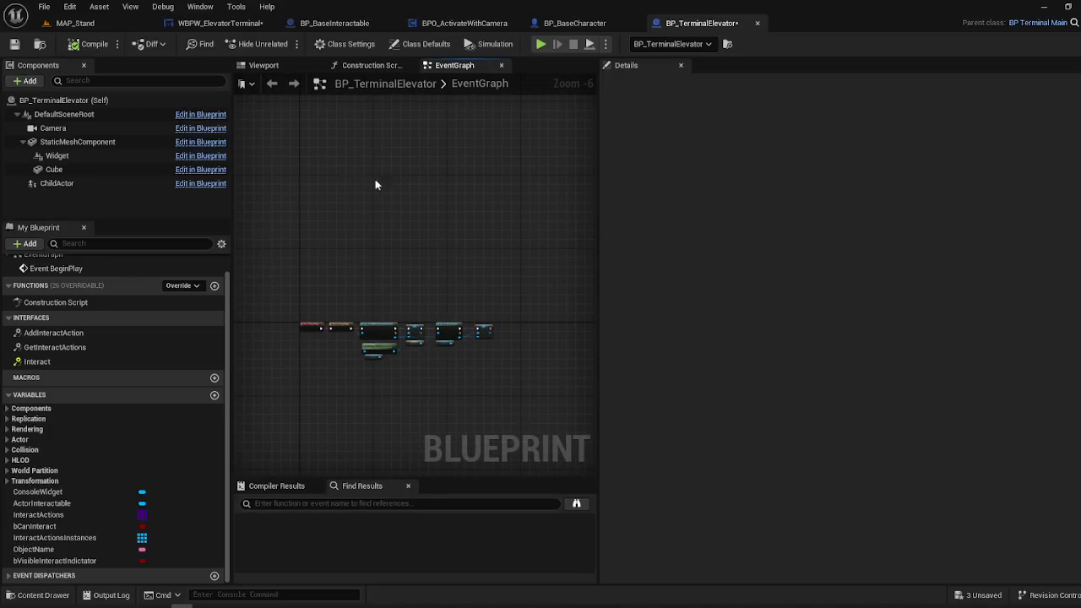
click(40, 595)
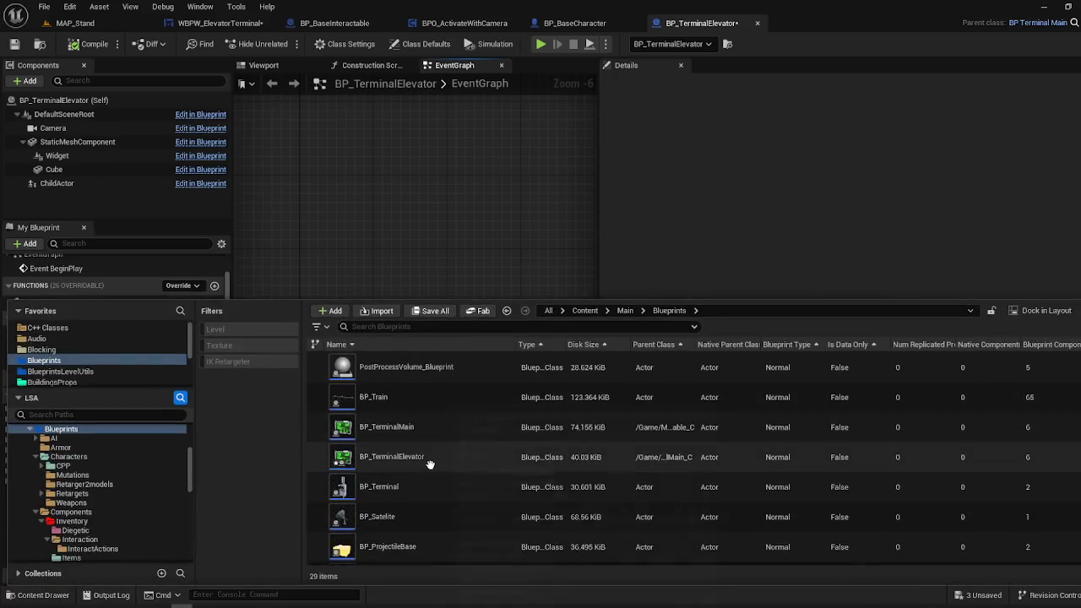
click(424, 452)
click(419, 428)
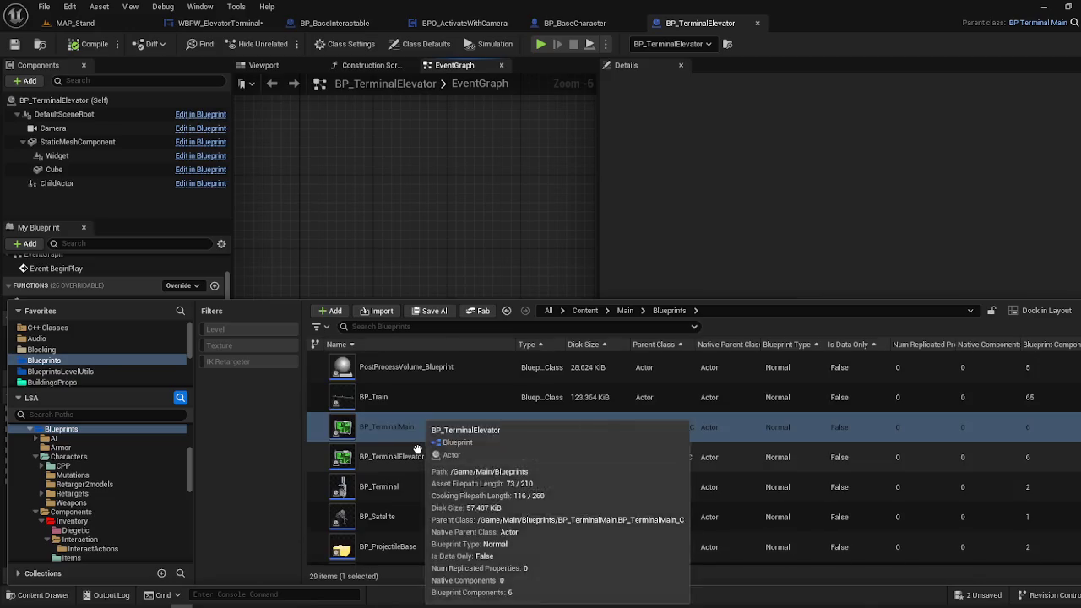
scroll(421, 443, down, 3)
scroll(418, 452, up, 2)
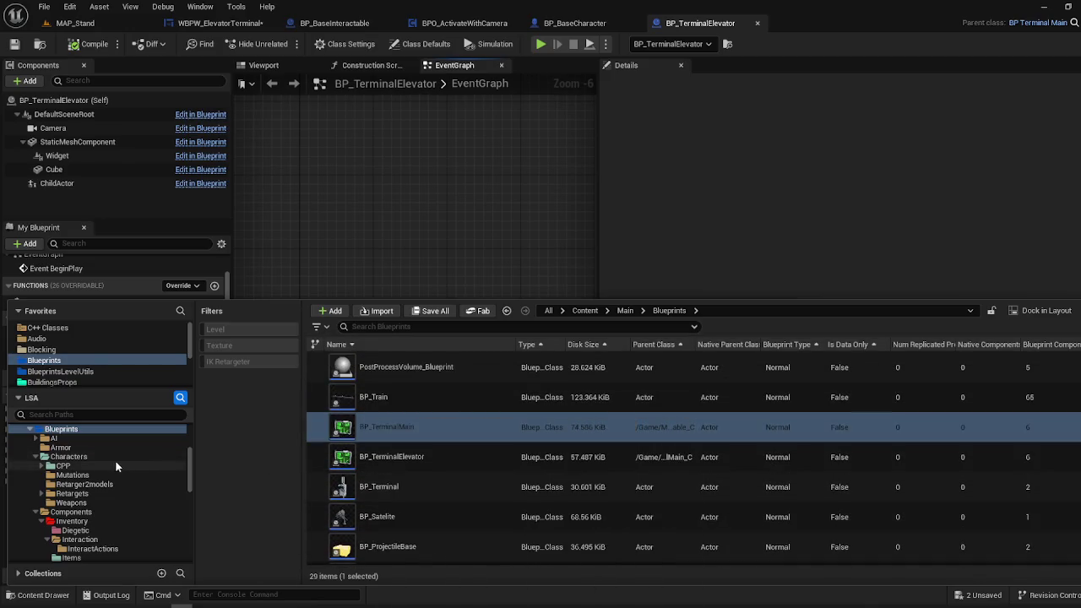
scroll(113, 453, up, 4)
click(46, 511)
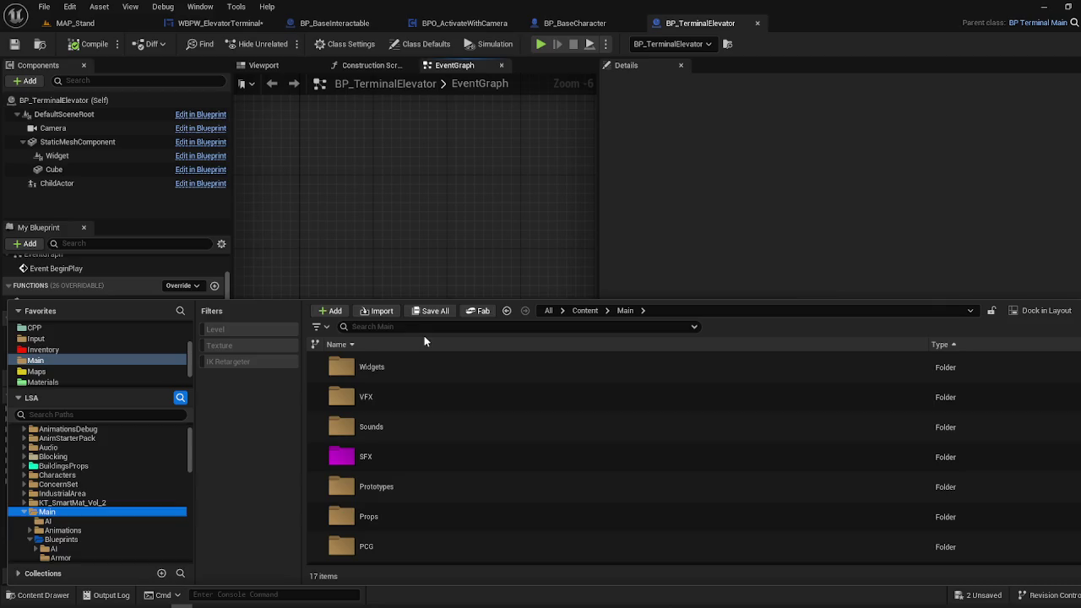
- Search for 'Elevator' and widen the search to the whole Content folder
text(Ep)
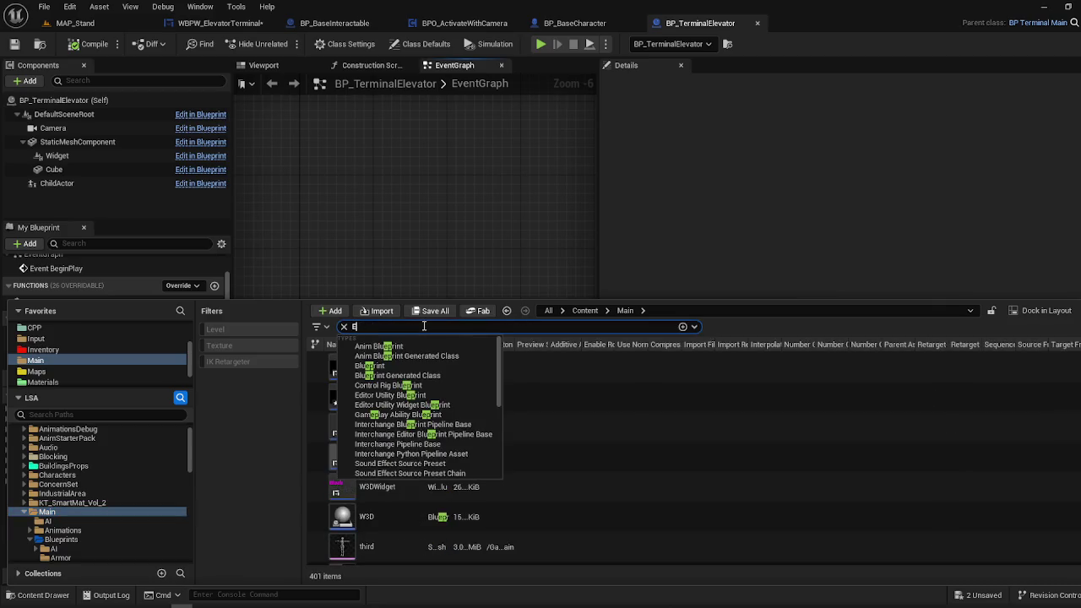
text(vator)
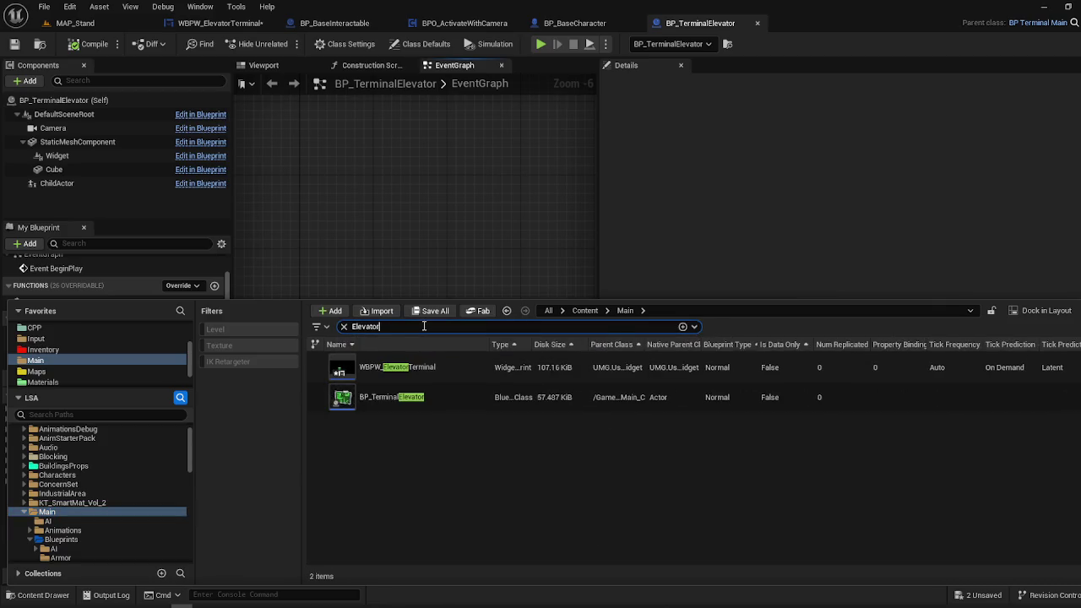
click(431, 367)
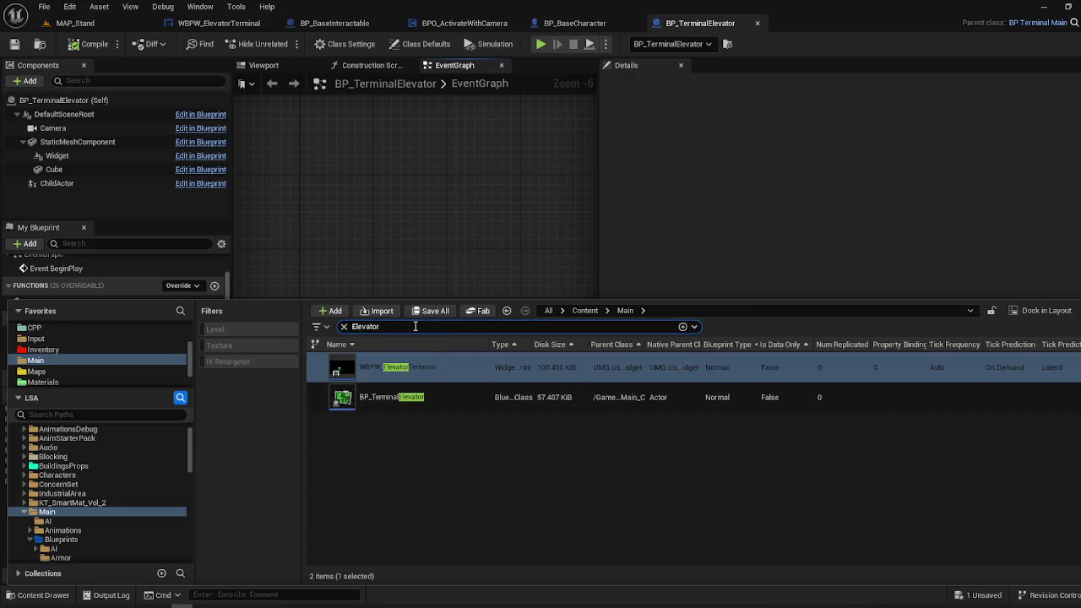
scroll(111, 485, up, 2)
click(110, 438)
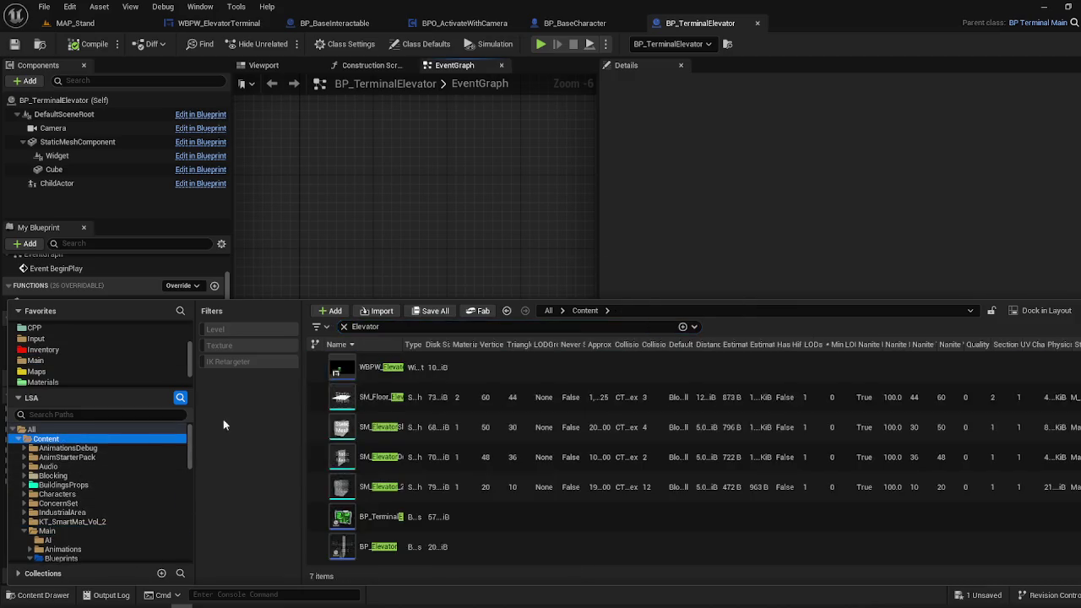
- Open BP_Elevator, view its MoveFloor function graph, and select the FloorTarget variable
double_click(371, 546)
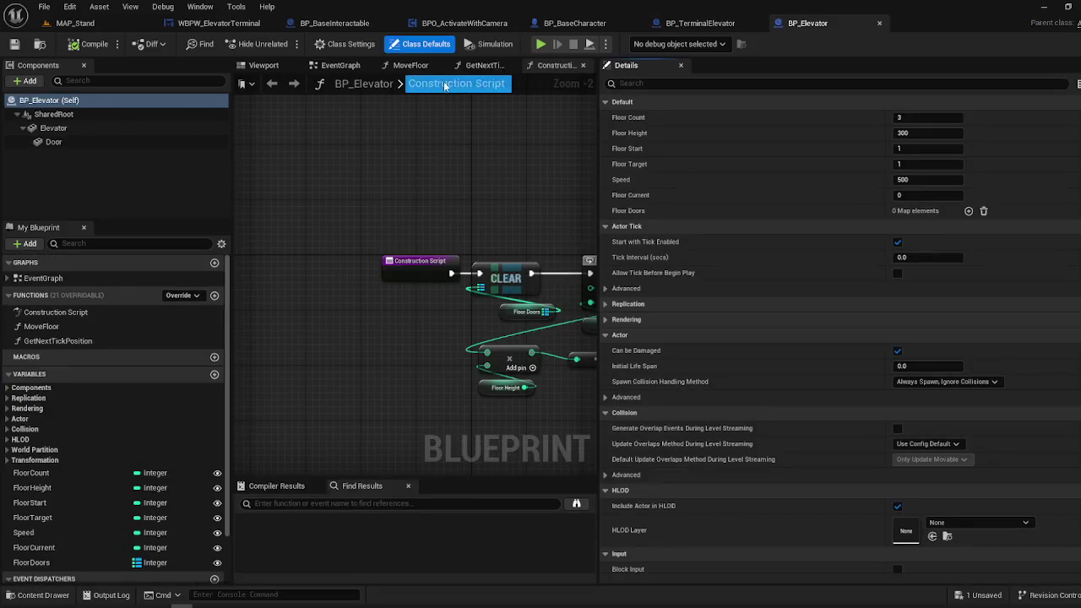
click(276, 67)
click(393, 64)
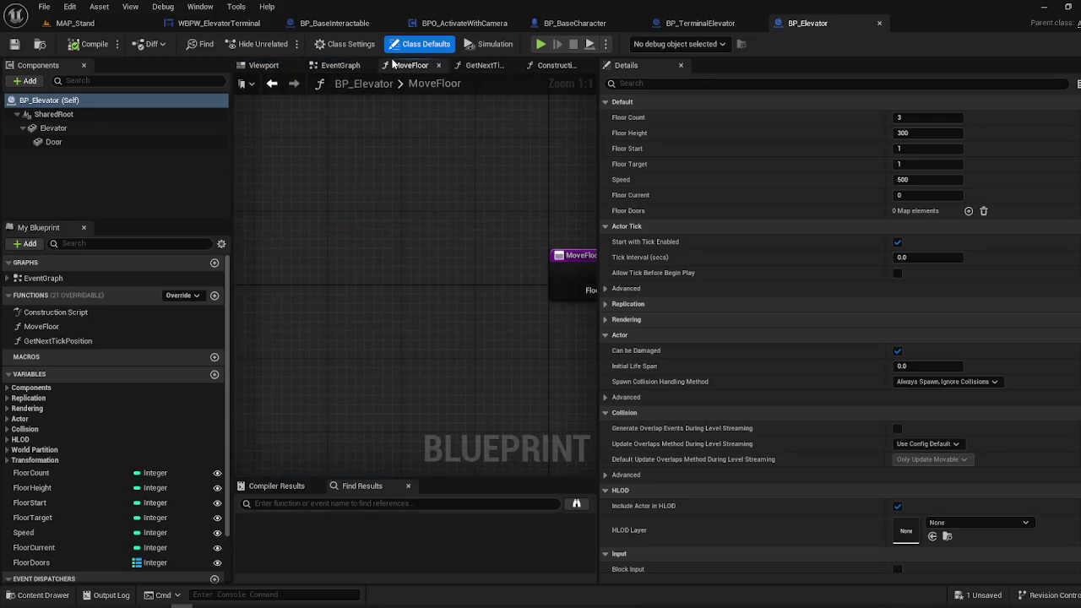
scroll(841, 316, down, 10)
scroll(841, 315, up, 5)
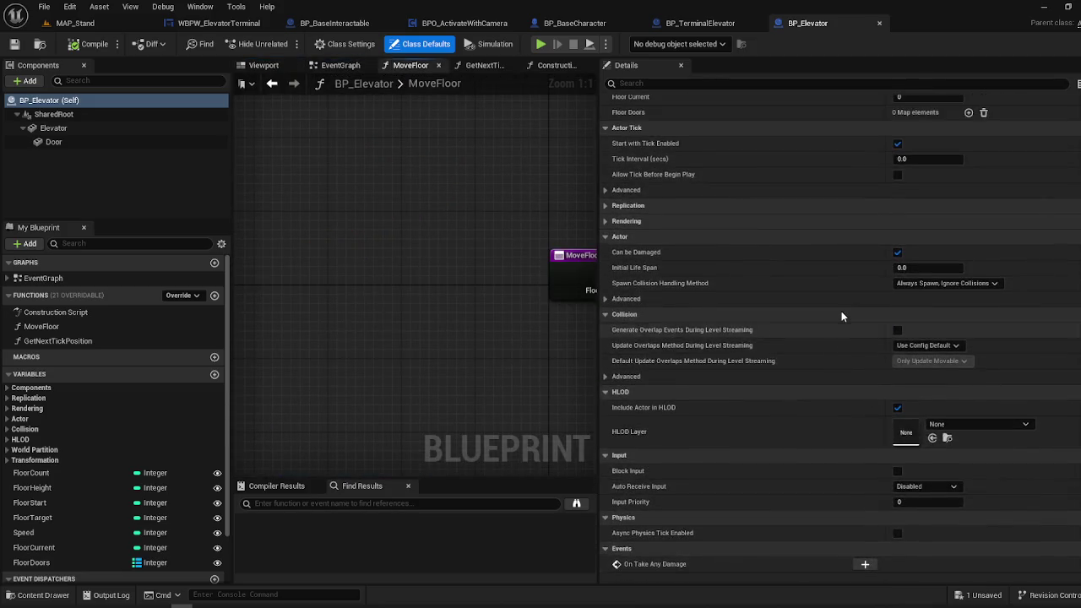
scroll(841, 315, down, 5)
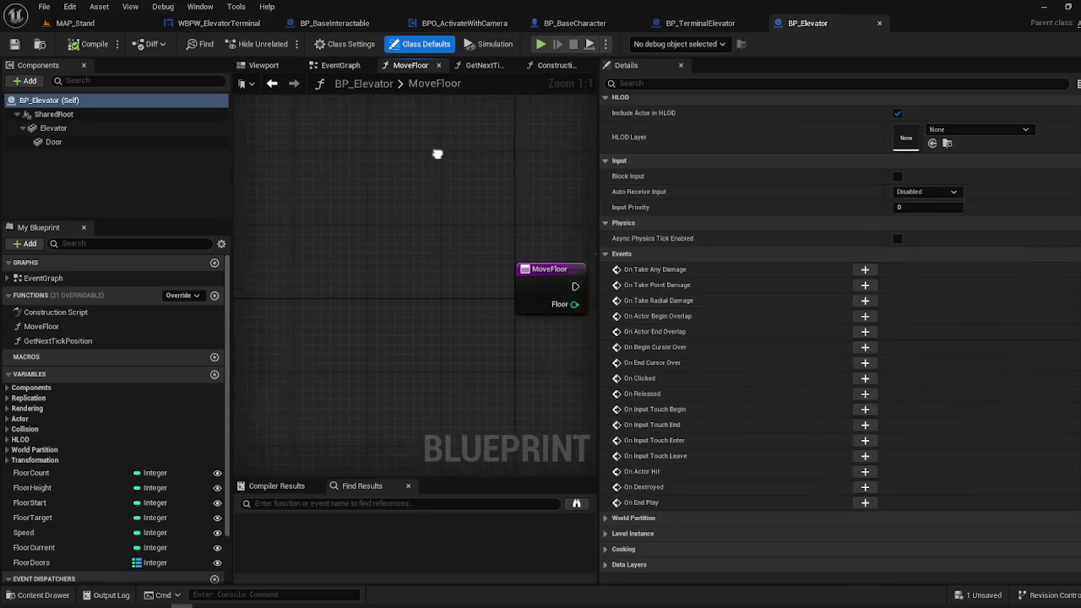
click(59, 518)
click(59, 518)
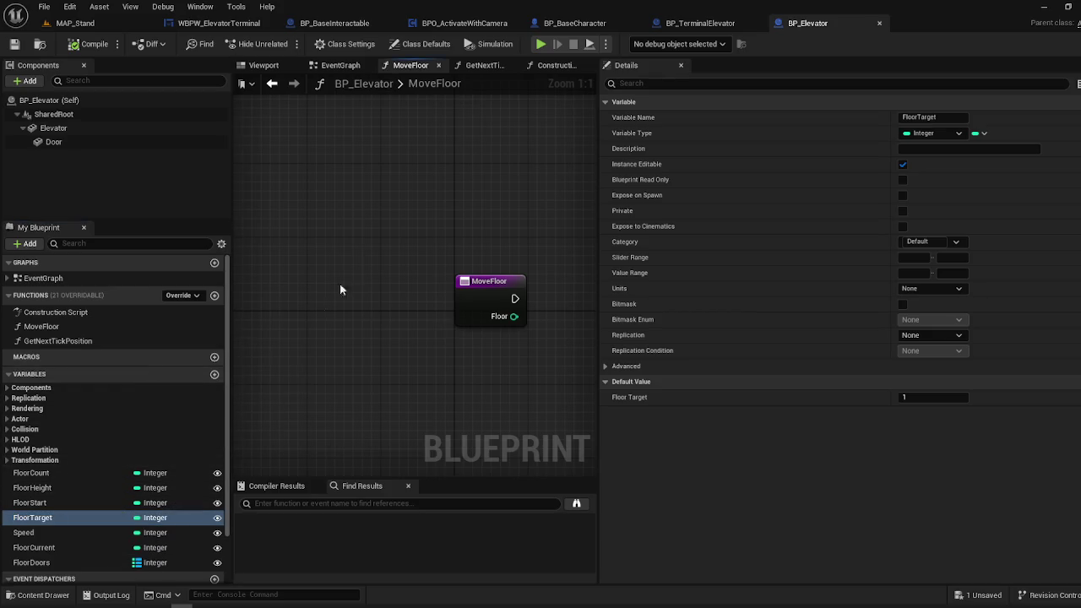
- Glance at BP_TerminalElevator, then bring up the WBPW_ElevatorTerminal event graph
click(698, 23)
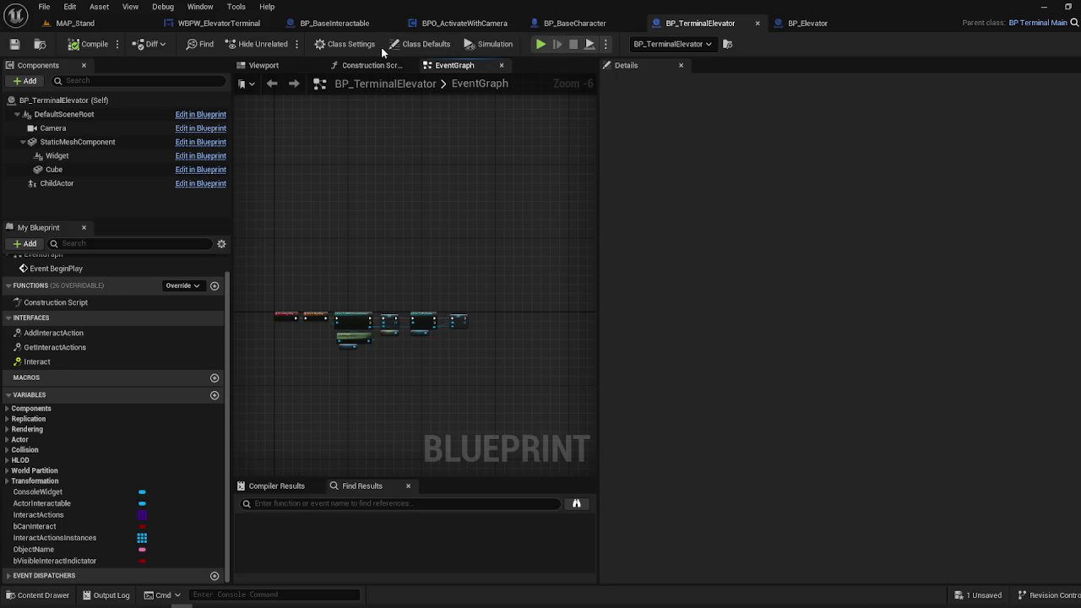
click(803, 23)
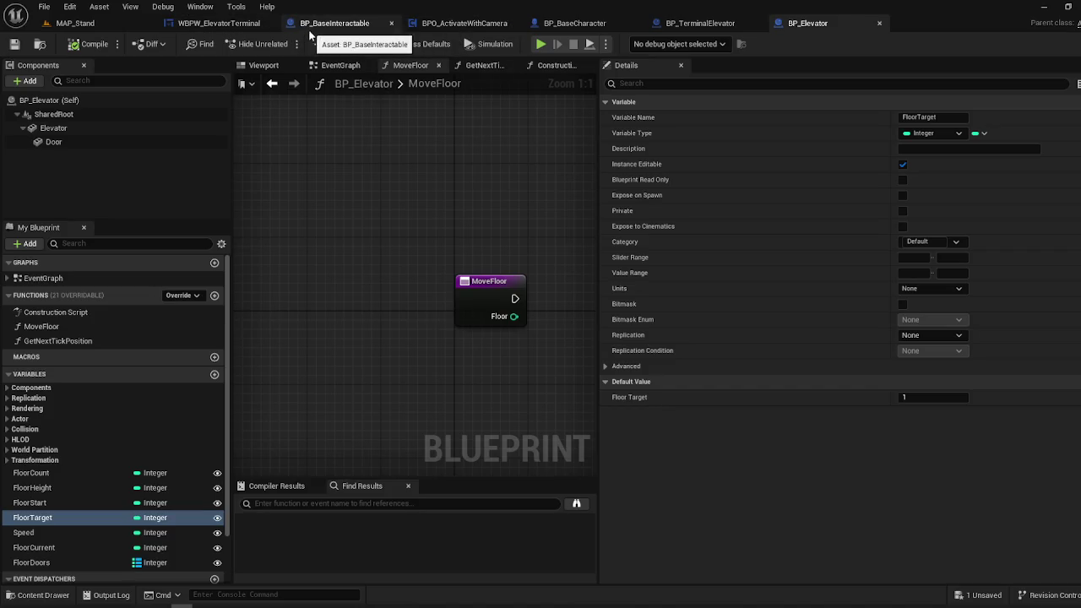
click(233, 29)
- Add a SET Floor Target node driven by an ElevatorActor getter
drag(585, 315, 526, 344)
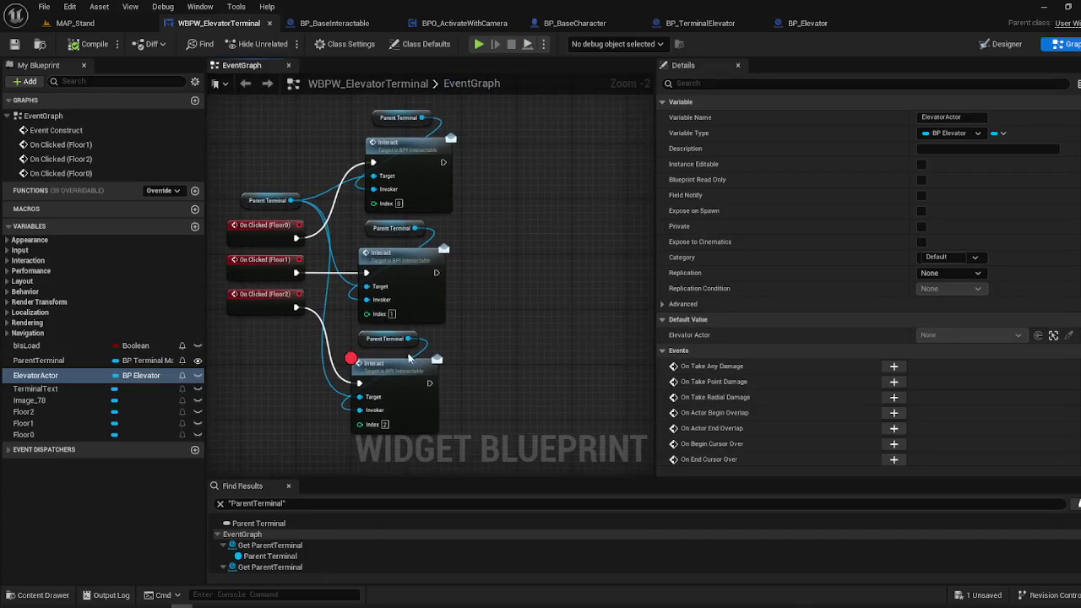
click(395, 373)
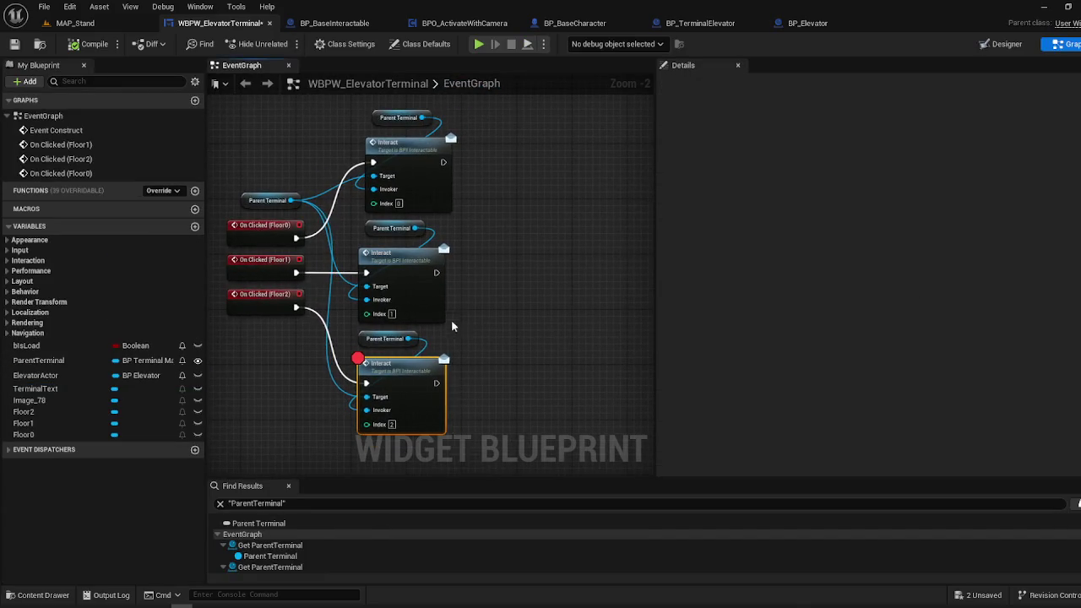
mouse_move(451, 325)
mouse_down()
mouse_move(529, 319)
mouse_move(496, 229)
mouse_up()
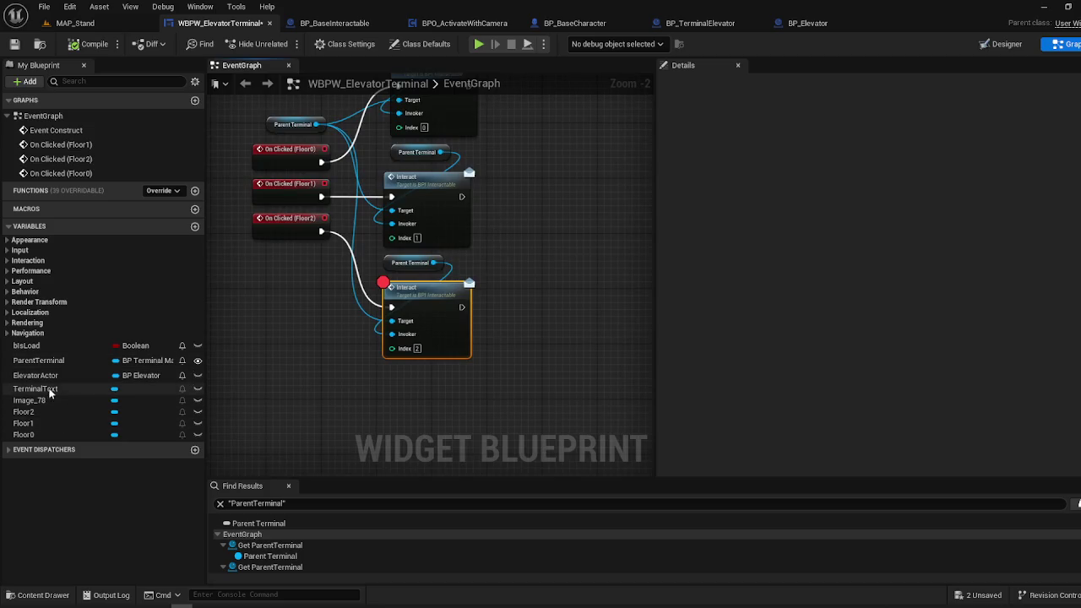
mouse_move(41, 374)
mouse_down()
mouse_move(309, 409)
mouse_move(393, 385)
mouse_up()
click(370, 422)
text(FloorTarget)
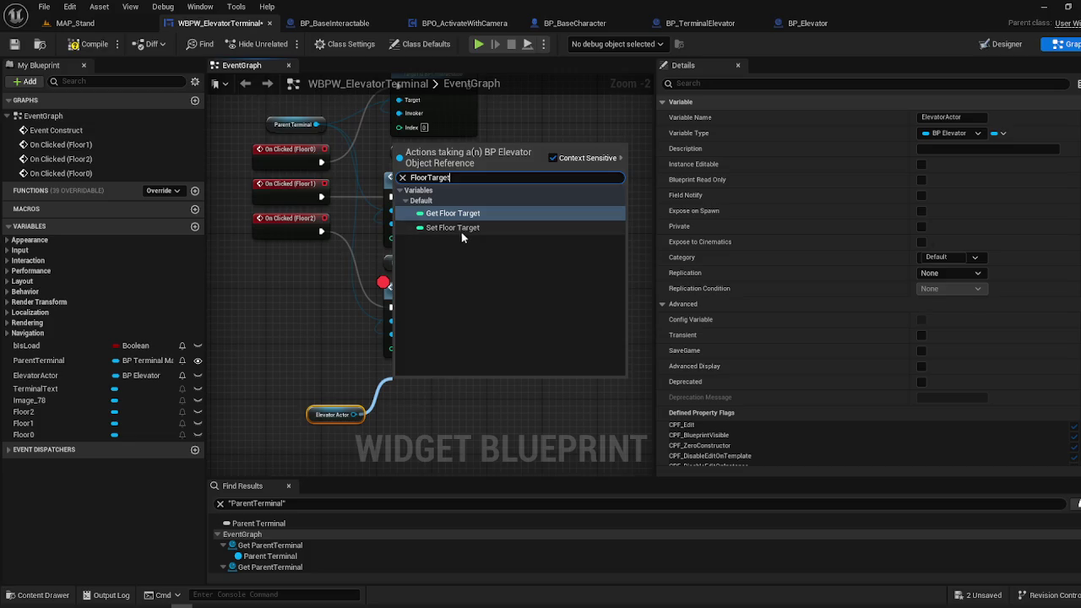
click(456, 228)
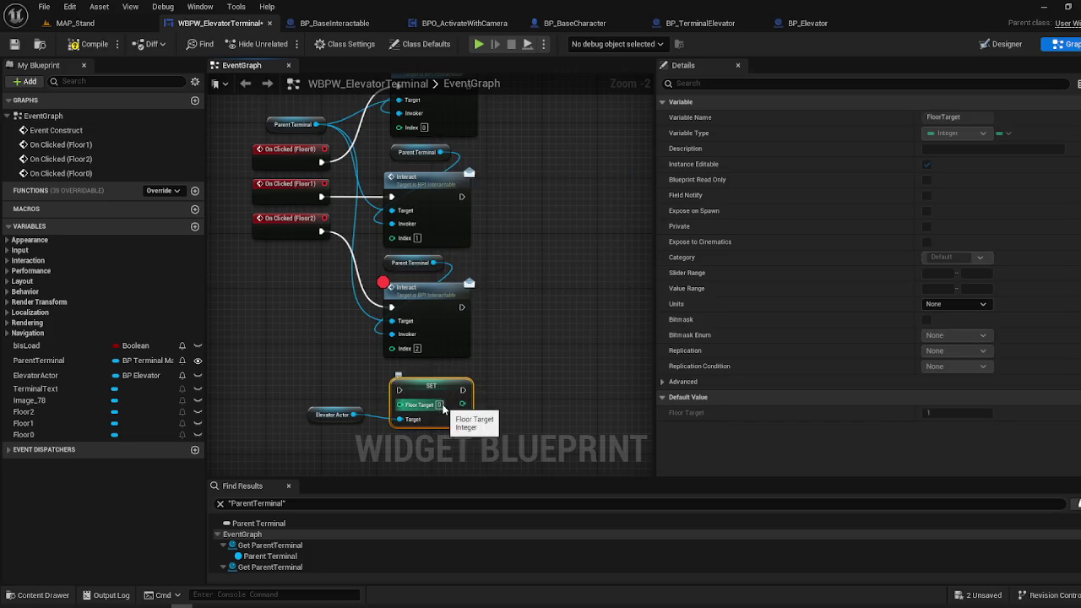
- Delete the old Interact and Parent Terminal nodes and tidy the SET Floor Target pair
mouse_move(446, 299)
mouse_down()
mouse_move(494, 298)
mouse_move(624, 337)
mouse_up()
key(Delete)
mouse_move(433, 386)
mouse_down()
mouse_move(427, 412)
mouse_move(427, 299)
mouse_move(439, 397)
mouse_up()
drag(546, 105, 439, 308)
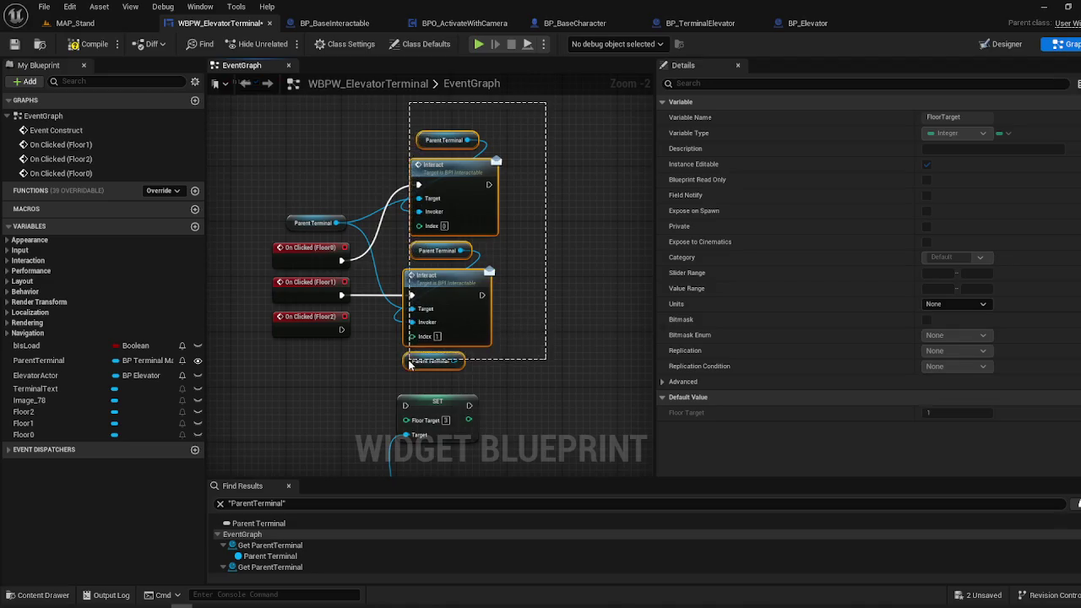
key(Delete)
mouse_move(426, 402)
mouse_down()
mouse_move(470, 309)
mouse_move(447, 404)
mouse_up()
mouse_move(380, 469)
mouse_down()
mouse_move(355, 439)
mouse_move(340, 454)
mouse_move(432, 385)
mouse_move(438, 417)
mouse_up()
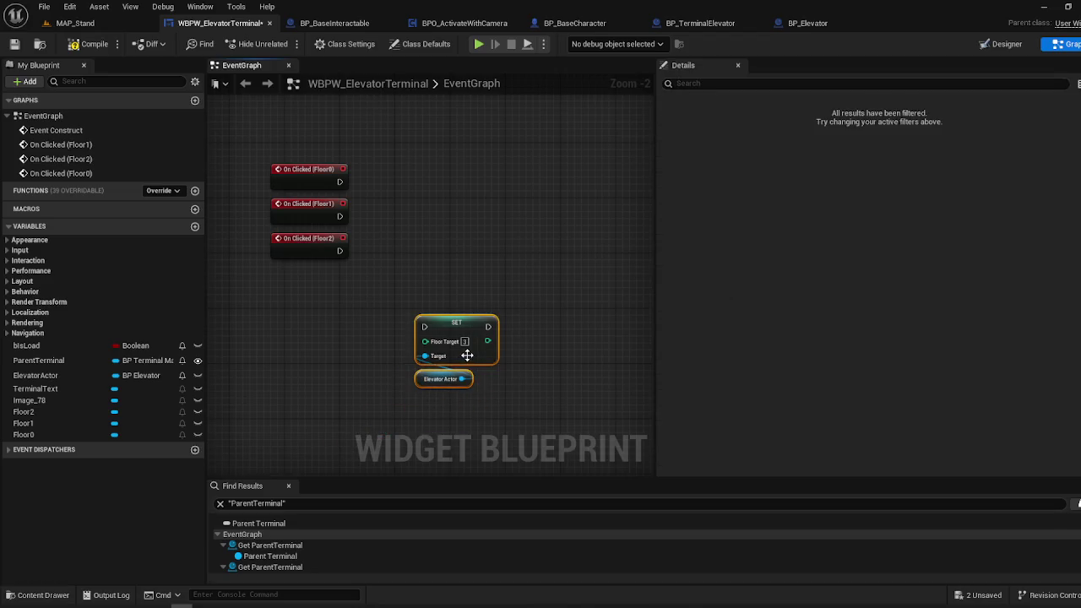
- Duplicate the SET Floor Target pair twice and give the copies Floor Target values 0, 1, 2
key(ctrl+d)
mouse_move(517, 338)
mouse_down()
mouse_move(473, 228)
mouse_move(522, 219)
mouse_move(519, 254)
mouse_up()
key(ctrl+d)
key(Escape)
click(494, 135)
drag(526, 197, 475, 135)
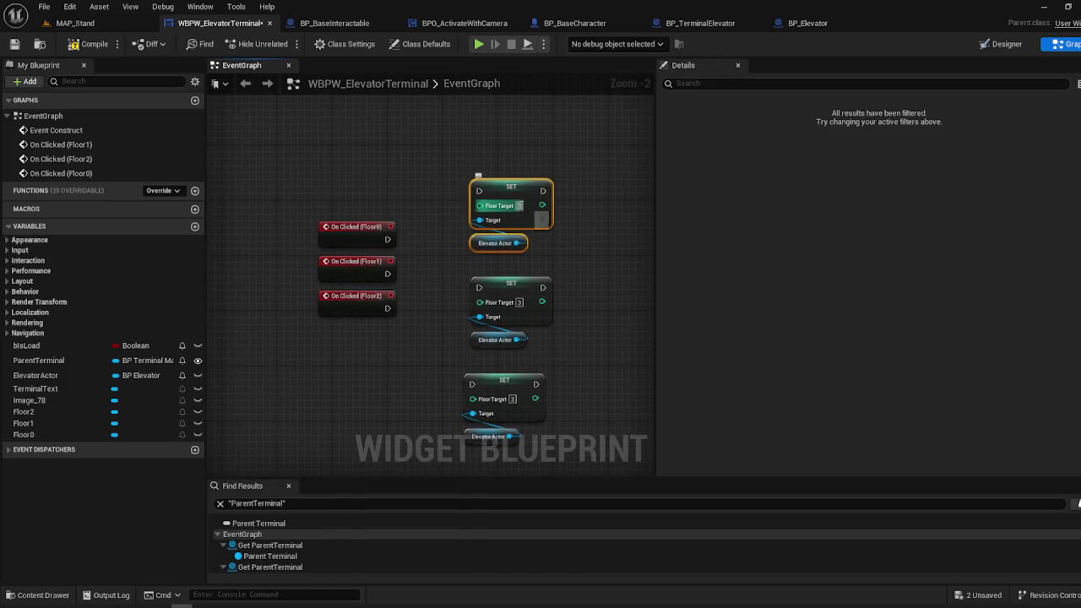
text(0)
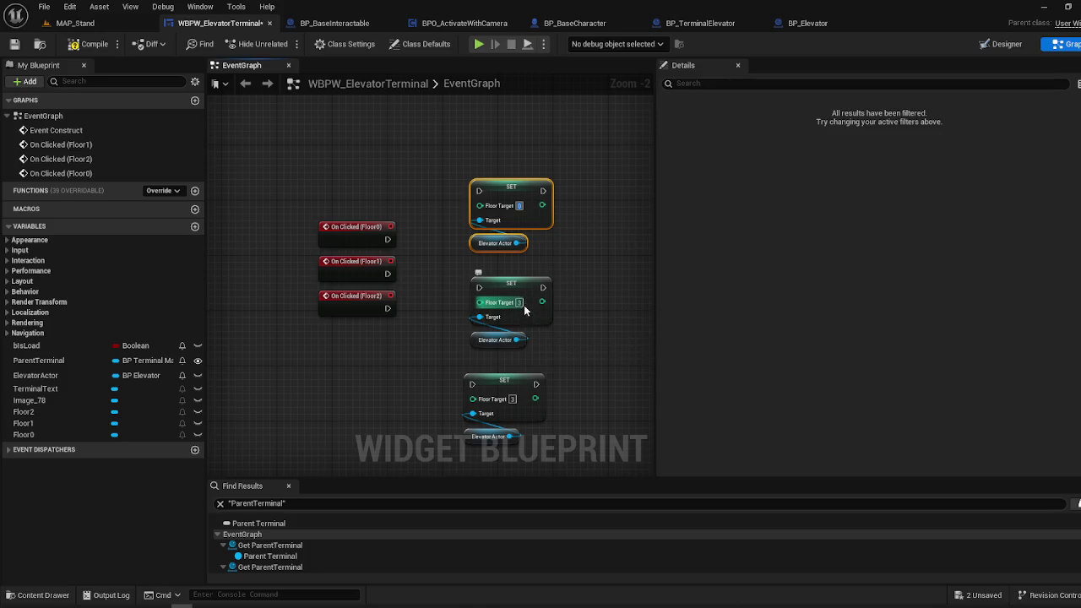
text(1)
click(553, 383)
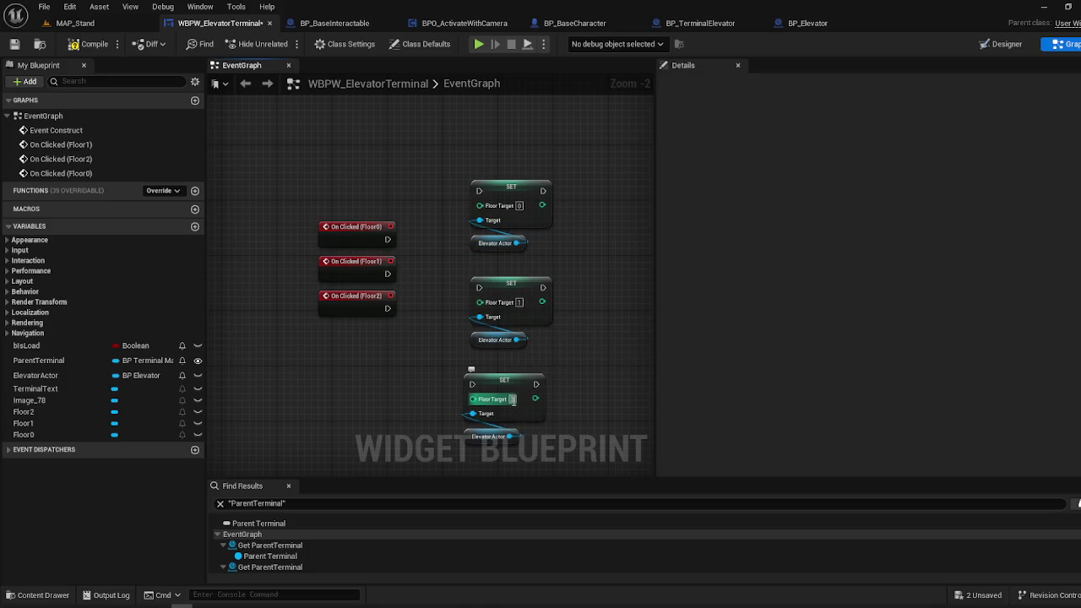
click(514, 399)
text(2)
click(468, 390)
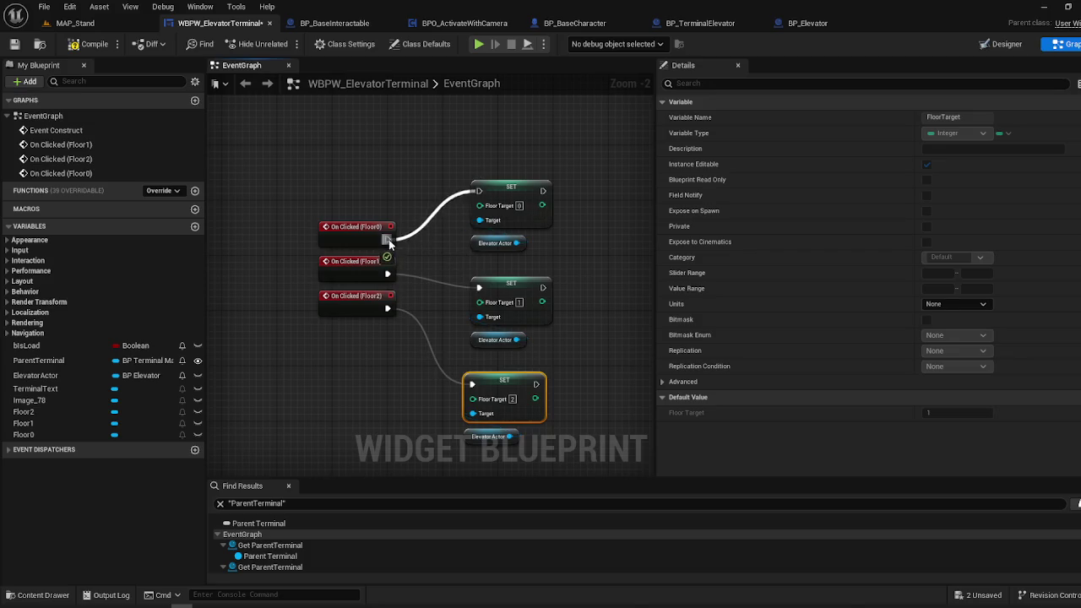
- Play-test MAP_Stand from a floor spot, resume past the breakpoint, and stop
click(95, 24)
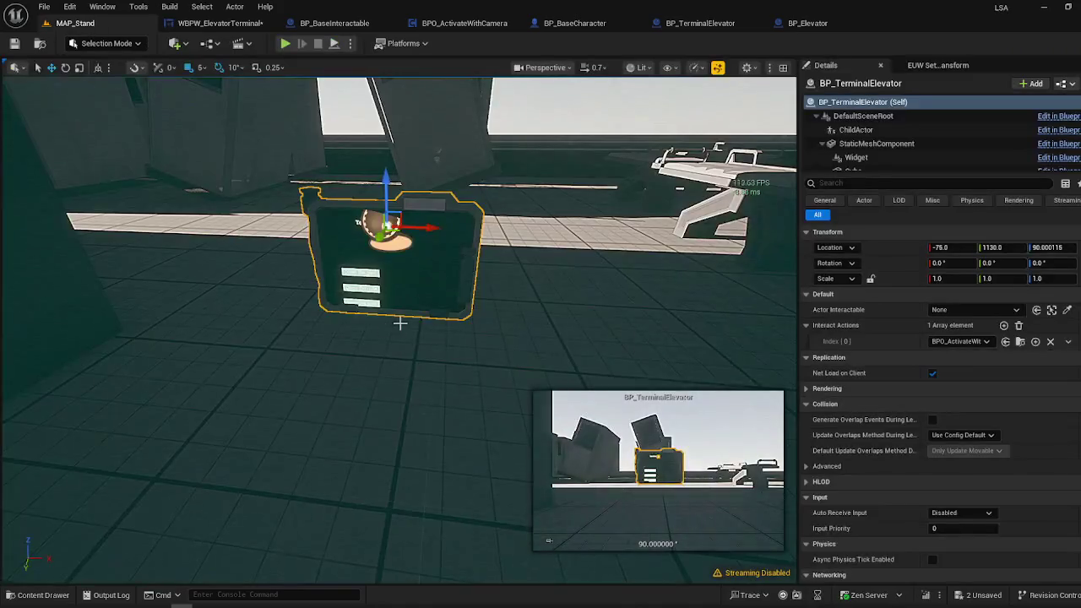
right_click(344, 561)
click(399, 550)
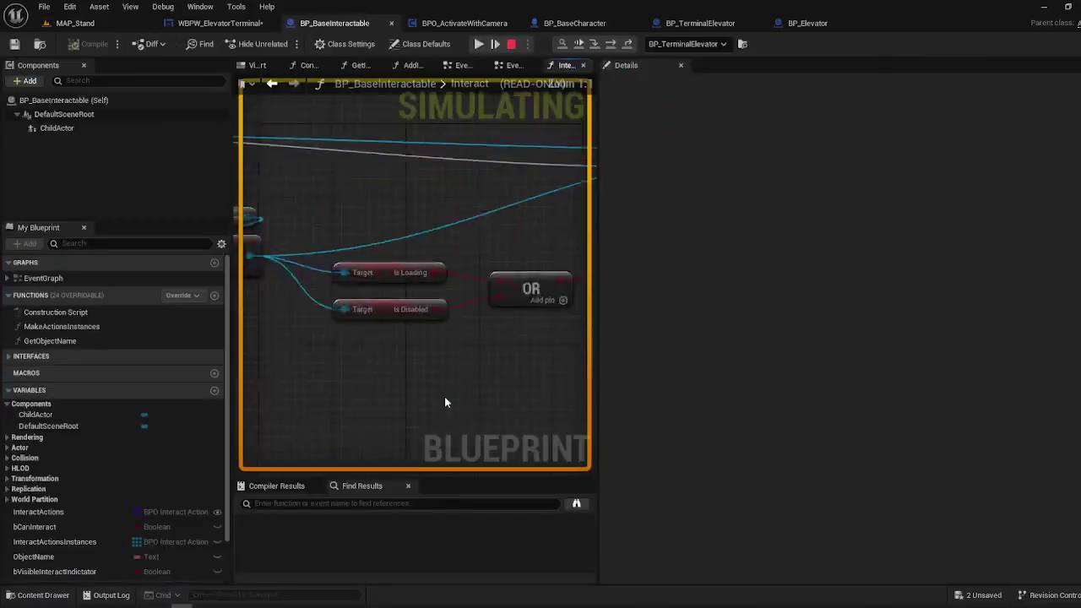
click(493, 44)
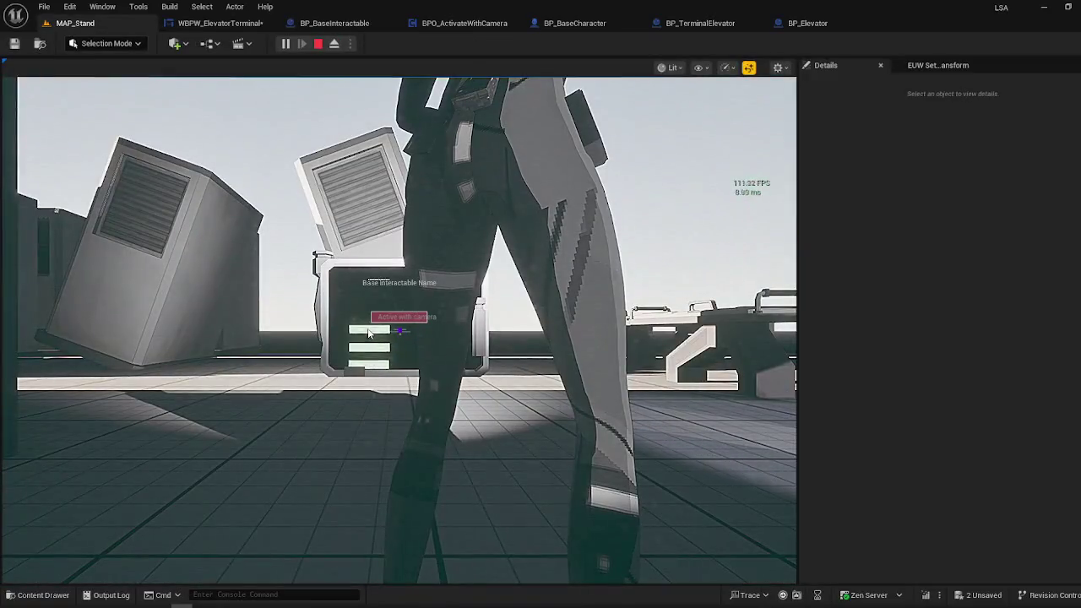
key(Escape)
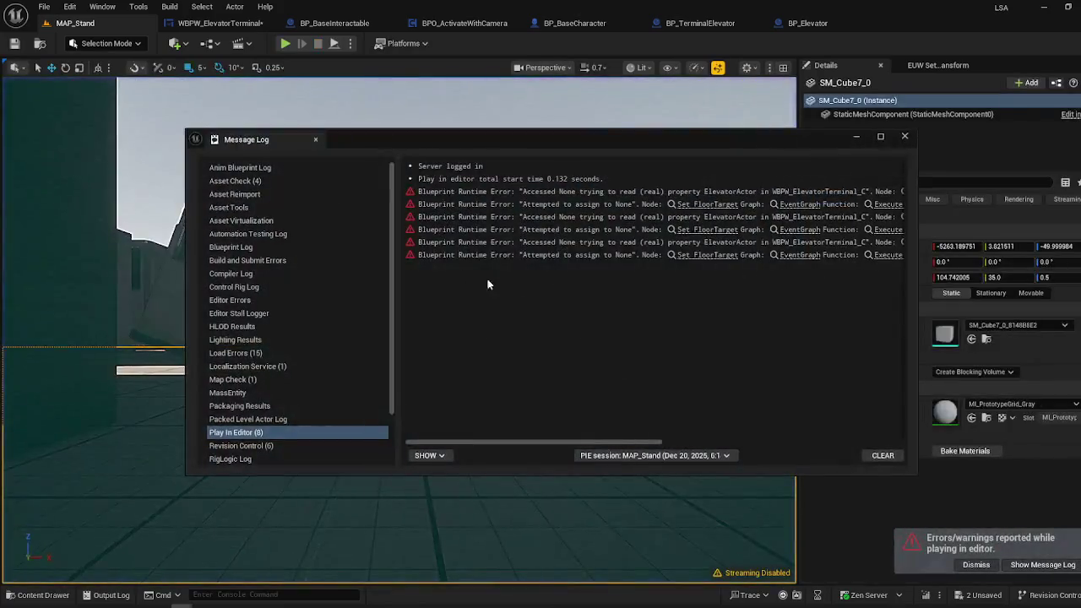
- Jump from the Accessed None error to the Set FloorTarget node and close the Message Log
click(701, 231)
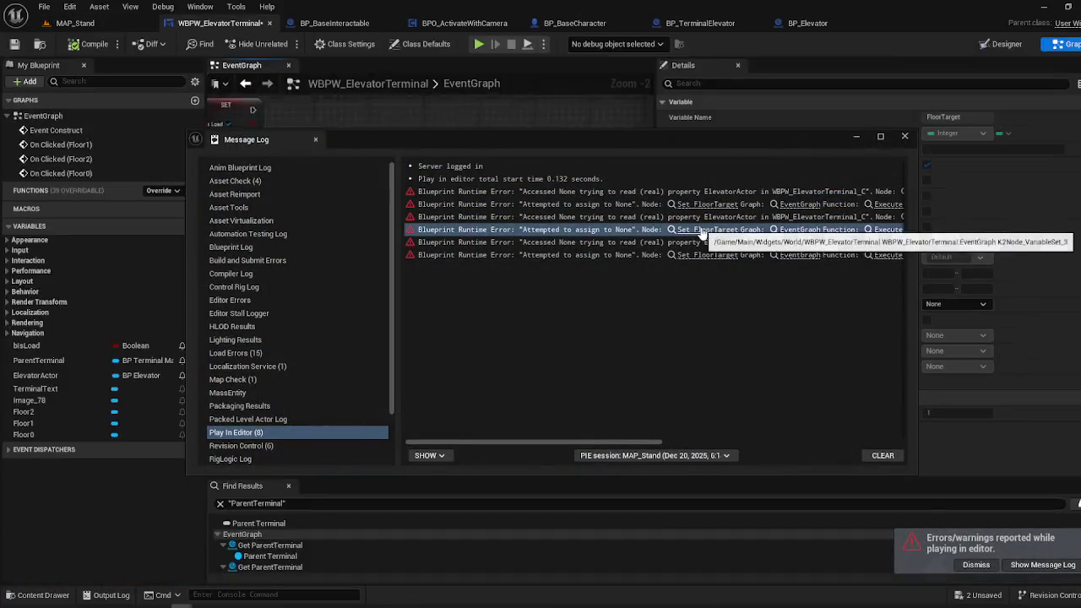
click(904, 135)
mouse_move(459, 197)
mouse_down()
mouse_move(460, 178)
mouse_move(507, 127)
mouse_move(481, 110)
mouse_move(373, 213)
mouse_move(348, 187)
mouse_move(382, 191)
mouse_up()
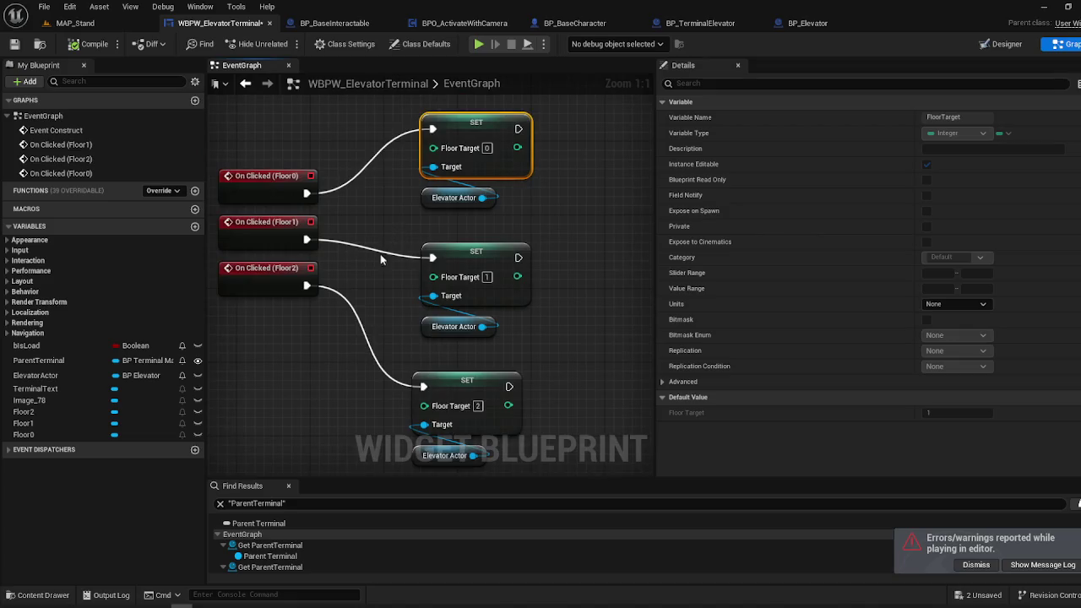
drag(419, 278, 347, 207)
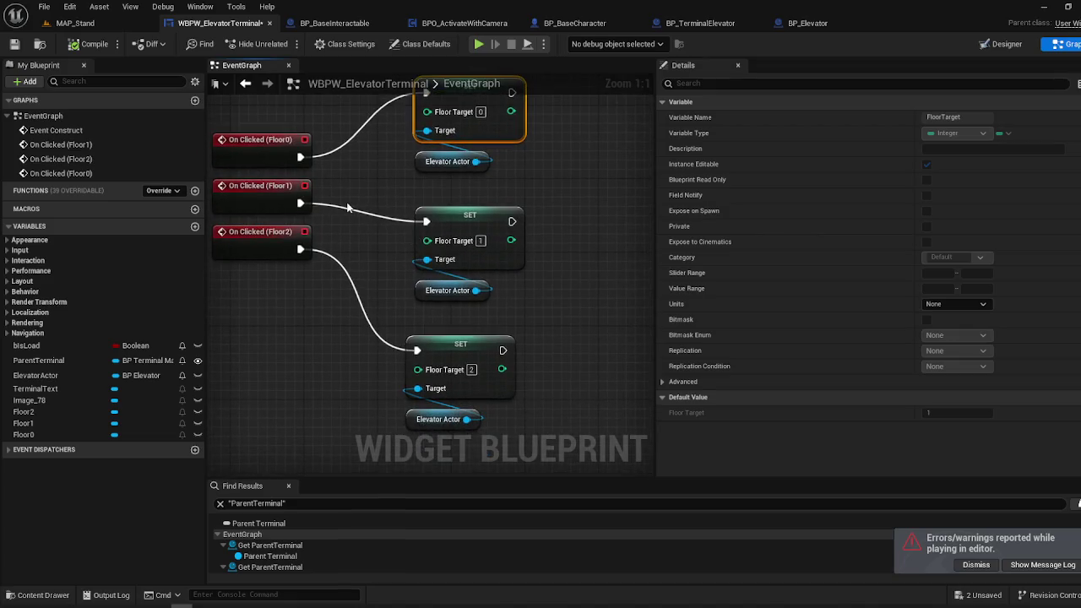
- In MAP_Stand, set BP_TerminalElevator's Actor Interactable to BP_Elevator with the eyedropper
right_click(75, 23)
click(75, 23)
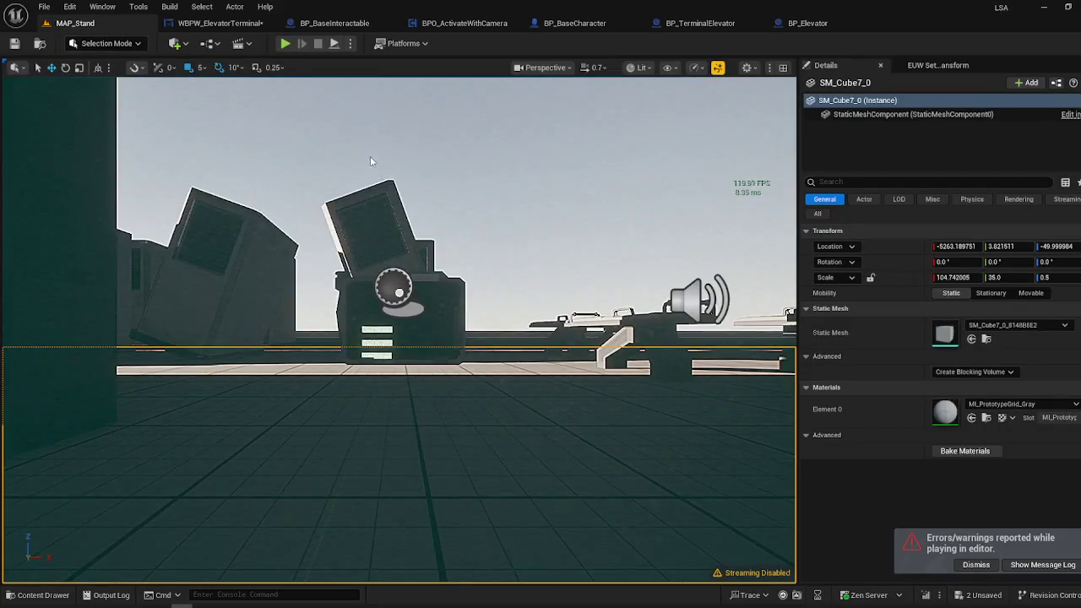
mouse_move(370, 161)
mouse_down()
mouse_move(372, 194)
mouse_move(376, 169)
mouse_move(417, 304)
mouse_up()
click(412, 293)
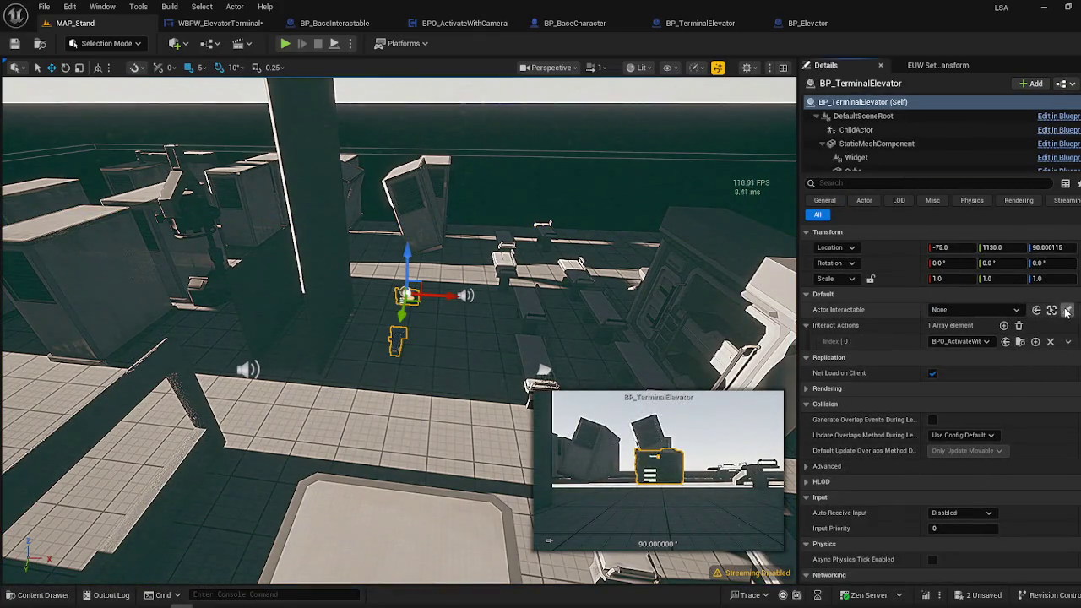
click(1035, 341)
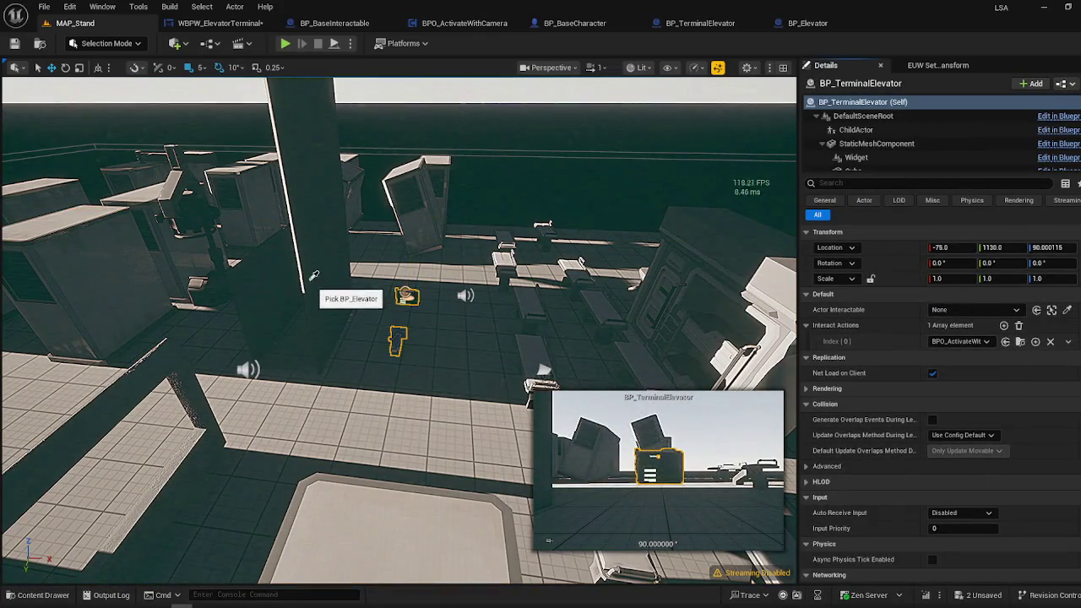
right_click(428, 368)
- Play from here, interact with the terminal, resume from the breakpoint, then eject and re-possess
click(501, 593)
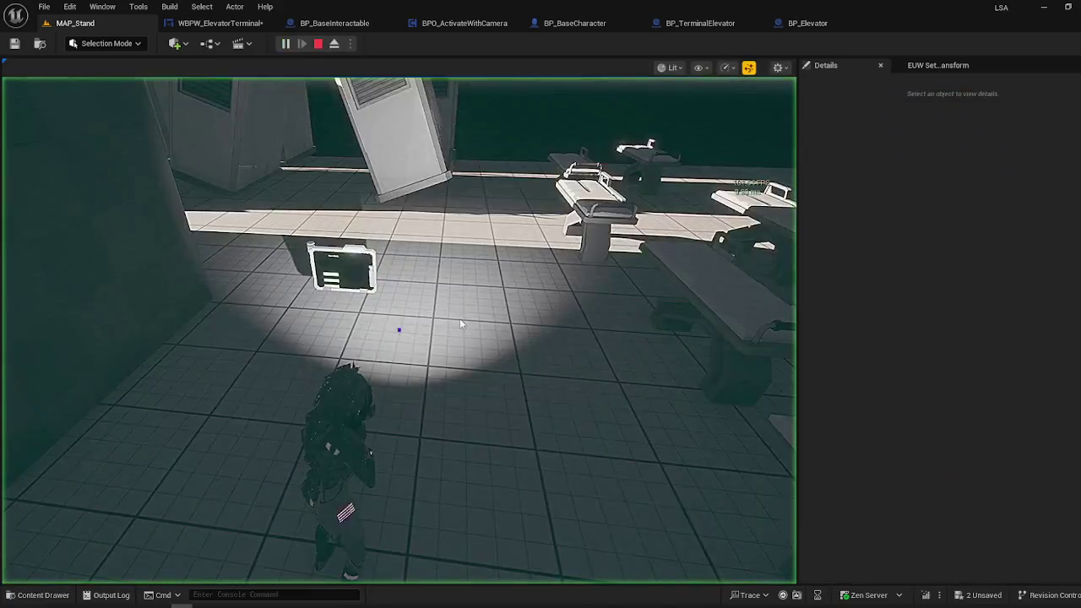
key(e)
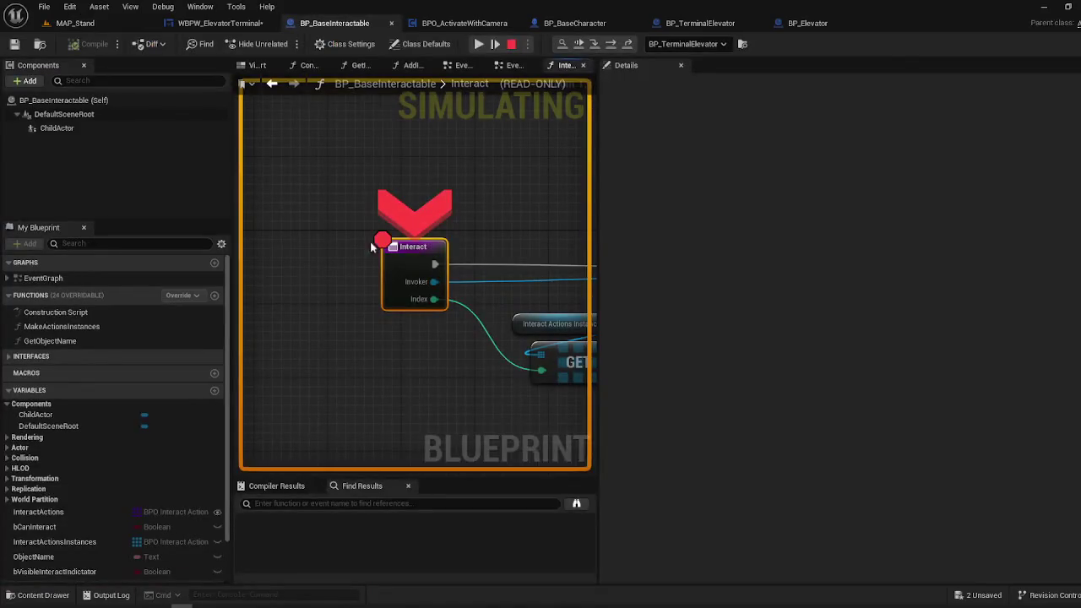
click(479, 44)
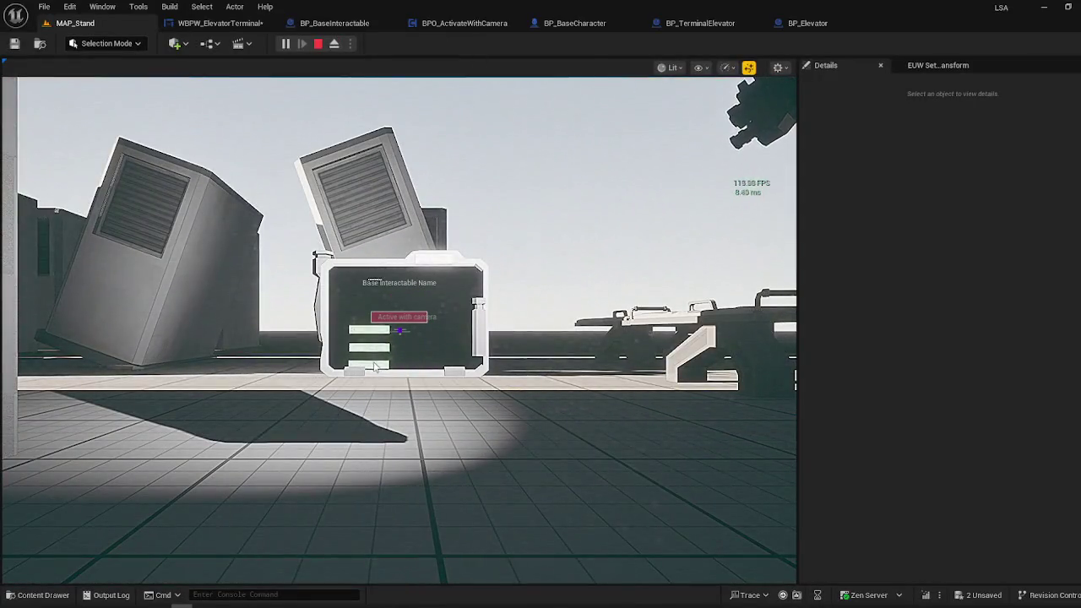
key(F8)
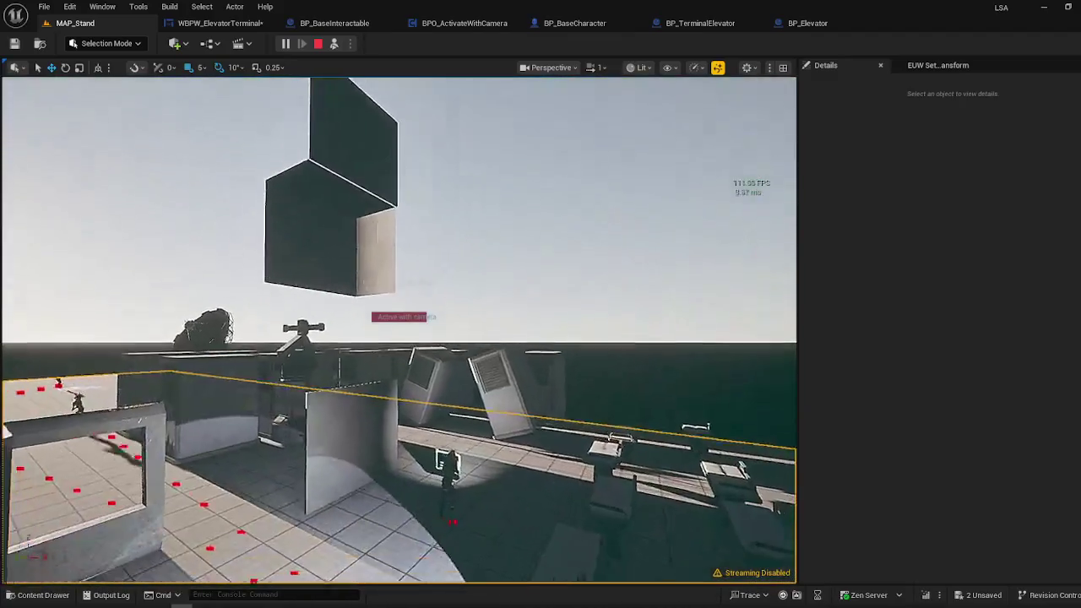
click(334, 45)
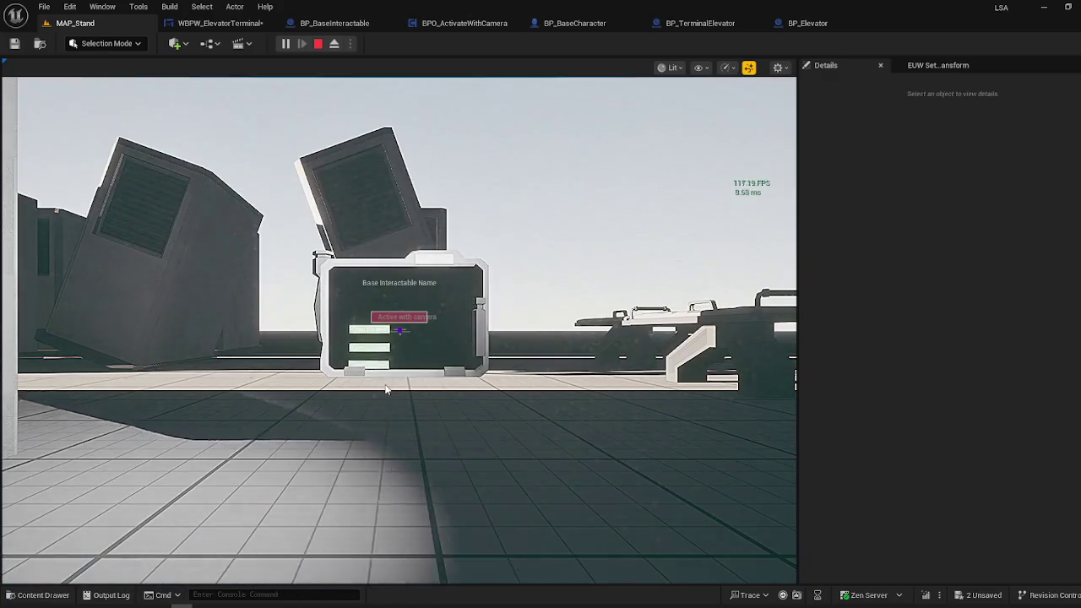
- Stop the play test and move the terminal to X -220, Y 2275
key(Escape)
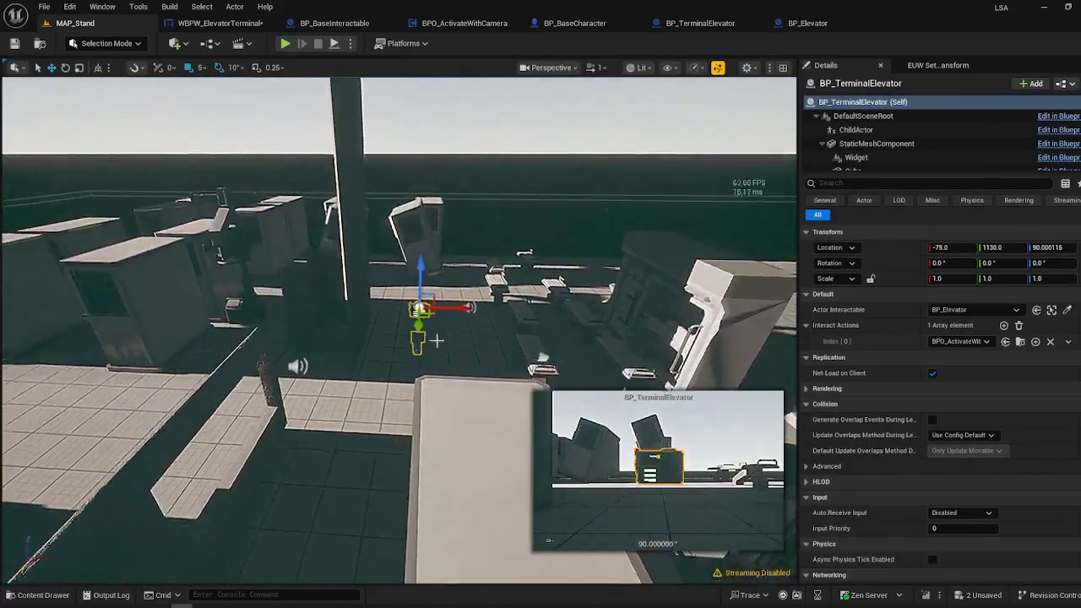
drag(455, 406, 384, 404)
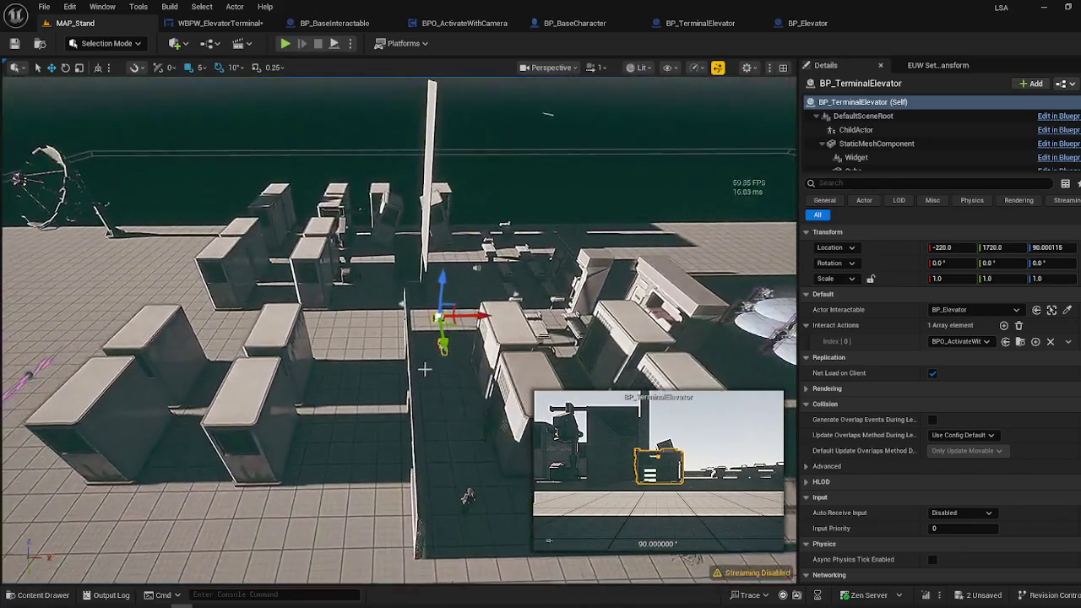
drag(445, 338, 460, 421)
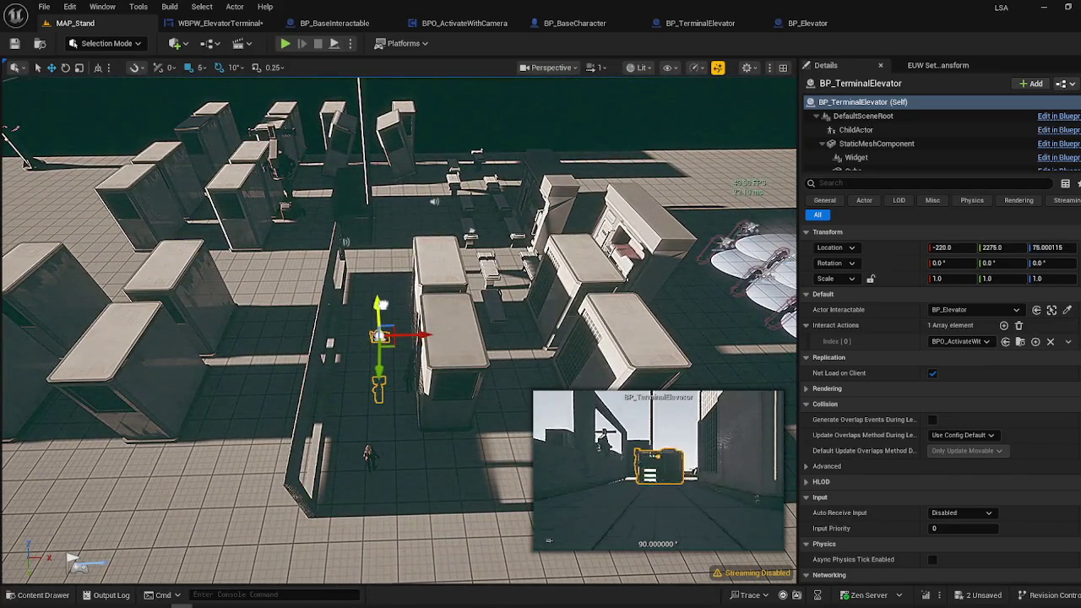
- Play from here, remove the Interact node's breakpoint when paused, resume, and stop the session
right_click(397, 434)
click(435, 422)
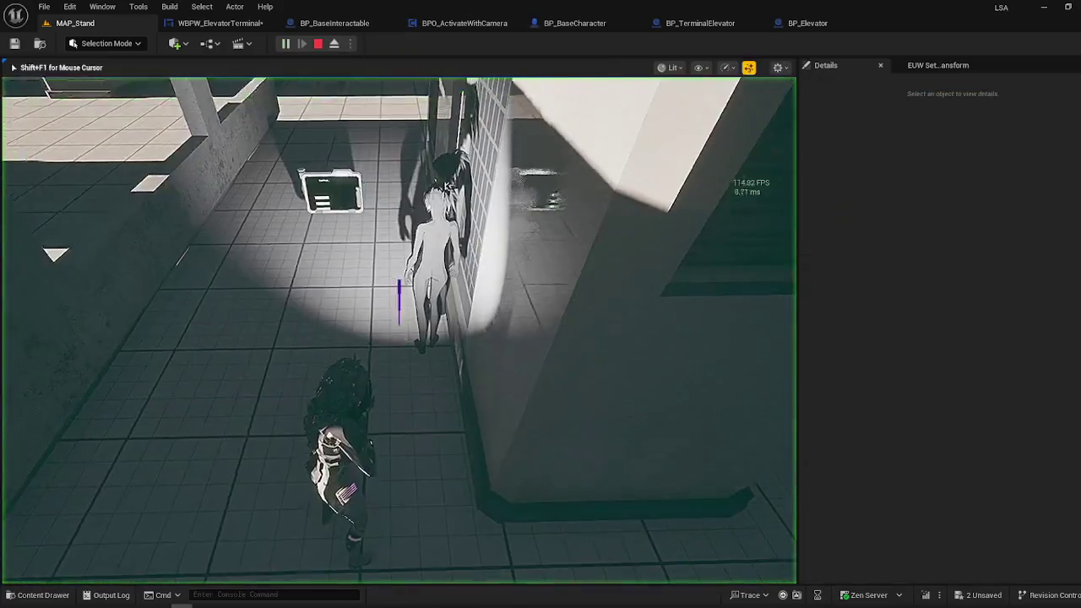
key(e)
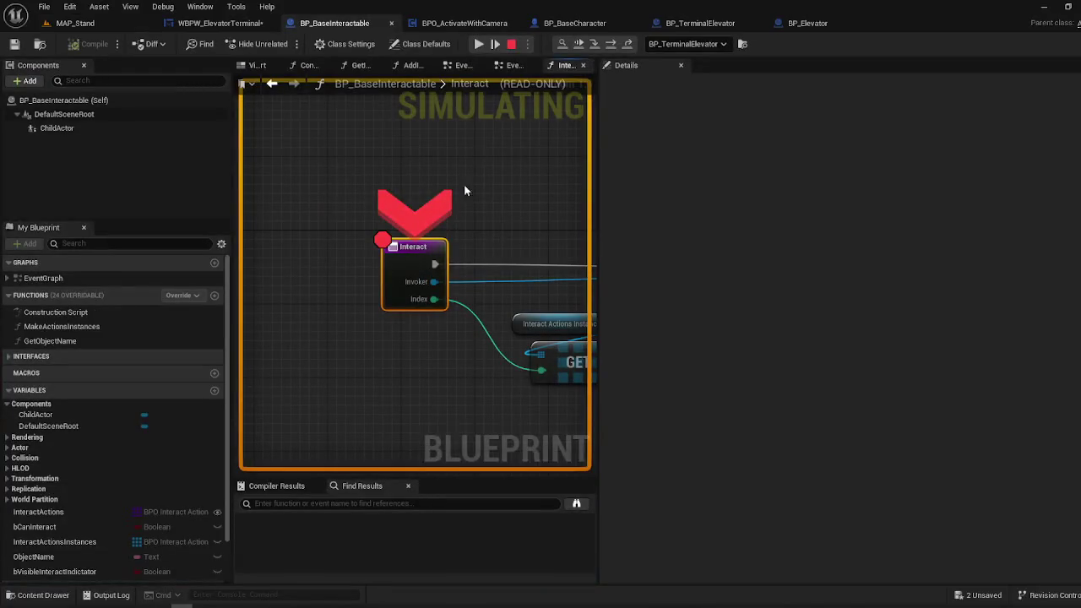
right_click(410, 255)
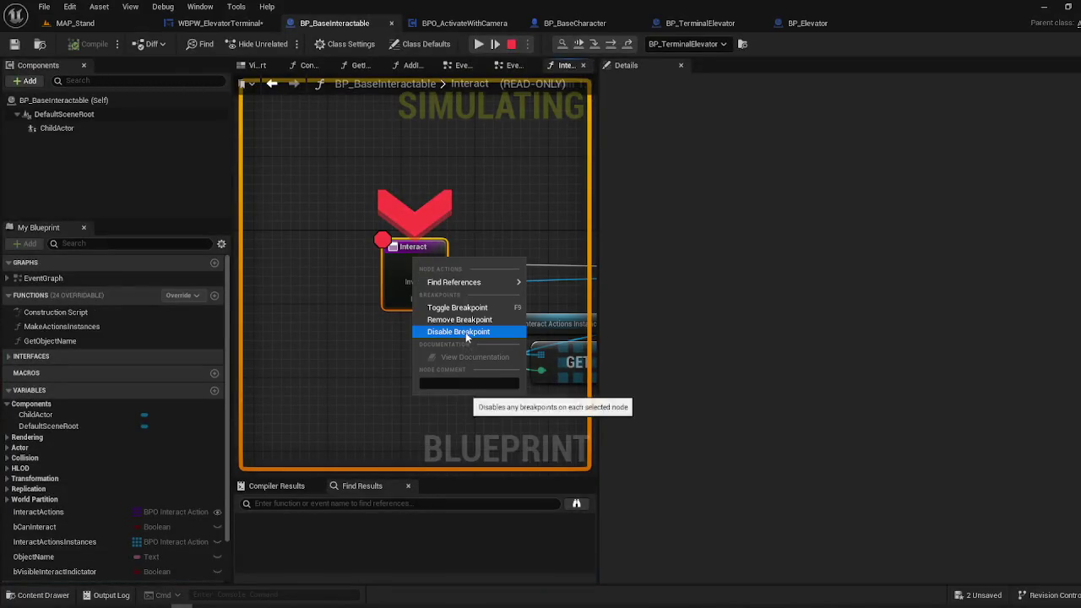
click(459, 319)
click(477, 44)
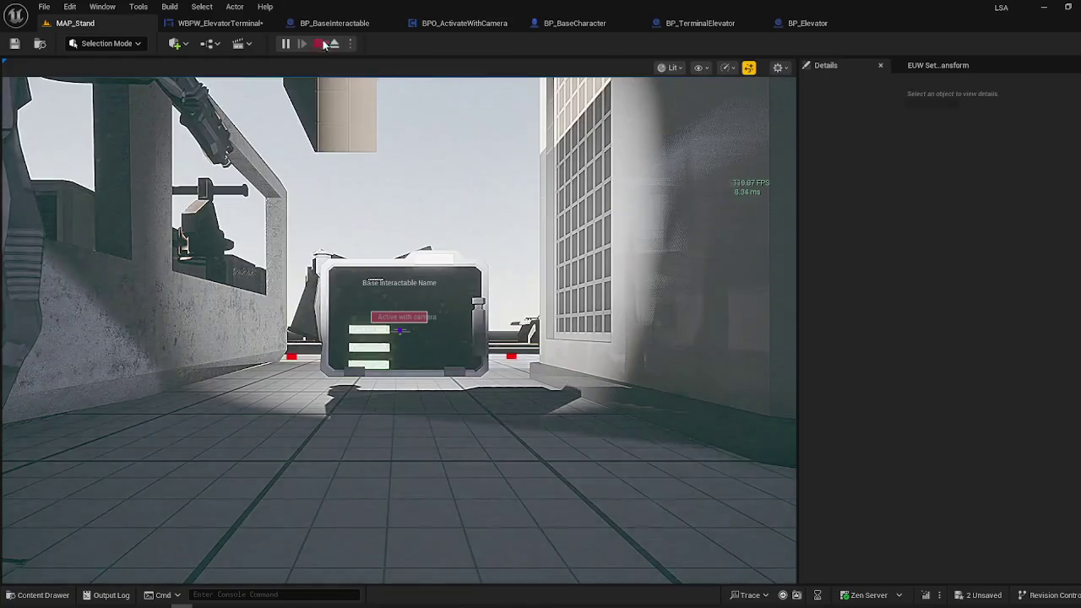
key(Escape)
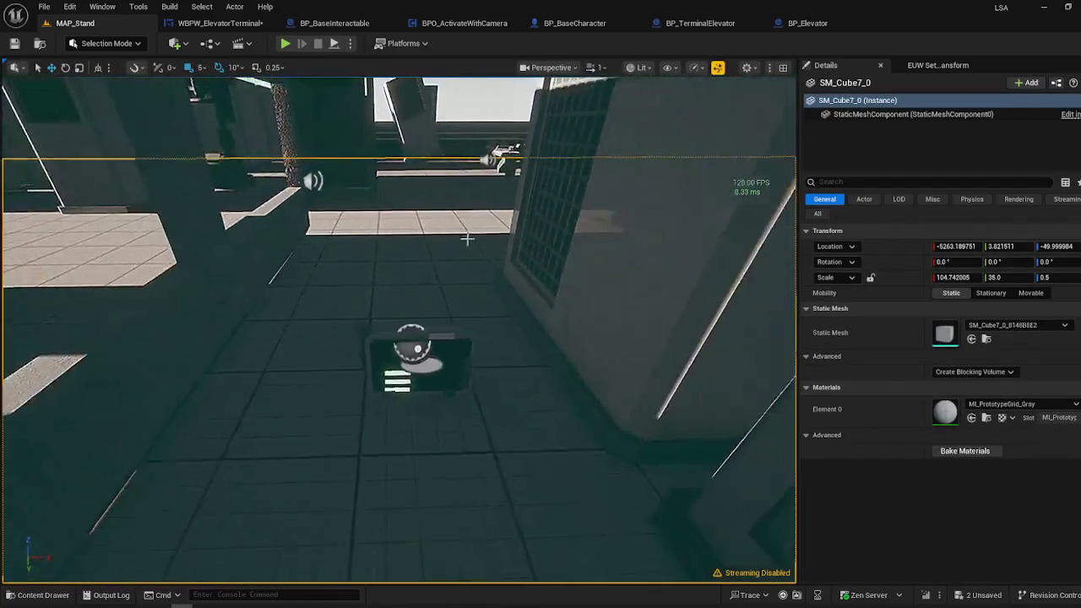
- Raise BP_TerminalElevator to Location Z 145 and switch to the rotate gizmo
click(442, 321)
mouse_move(416, 325)
mouse_down()
mouse_move(431, 226)
mouse_move(419, 173)
mouse_up()
key(e)
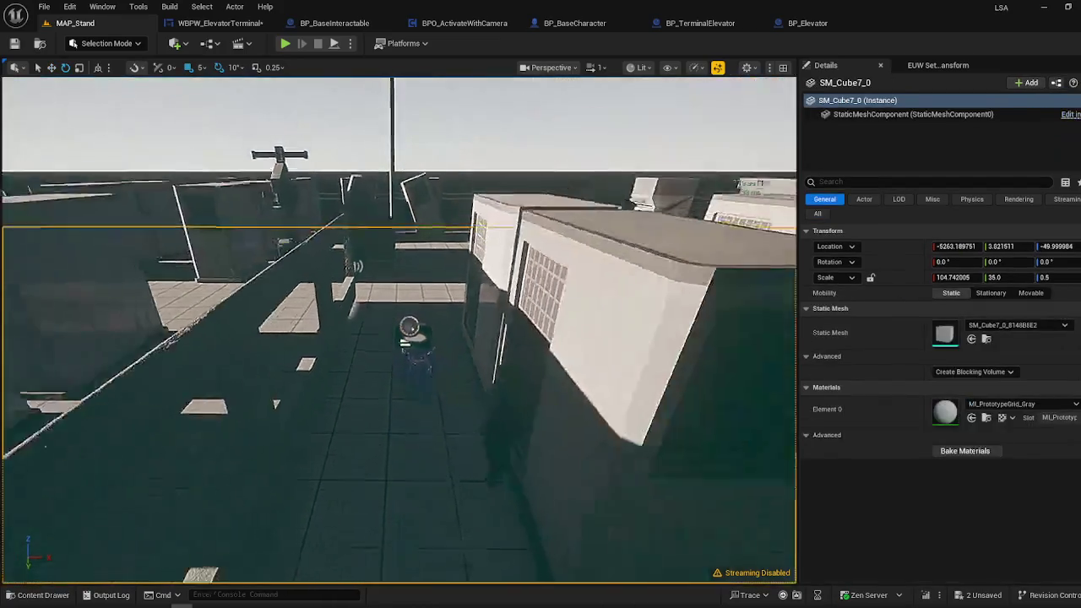
- Play-test walking the character up to the terminal to check the aim, then stop
right_click(379, 489)
click(465, 484)
click(475, 482)
key(w)
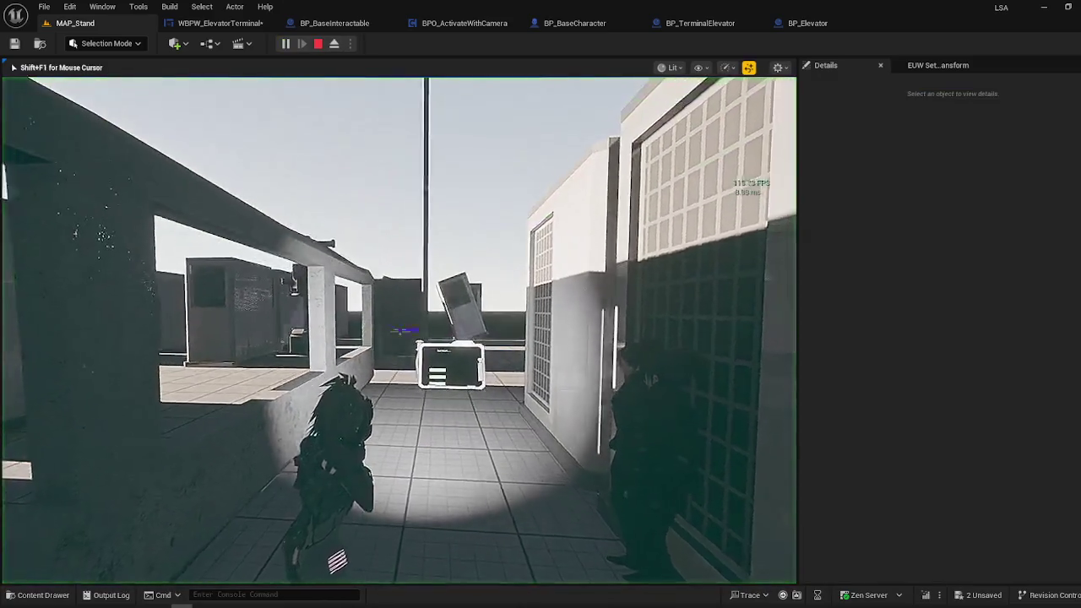
key(w)
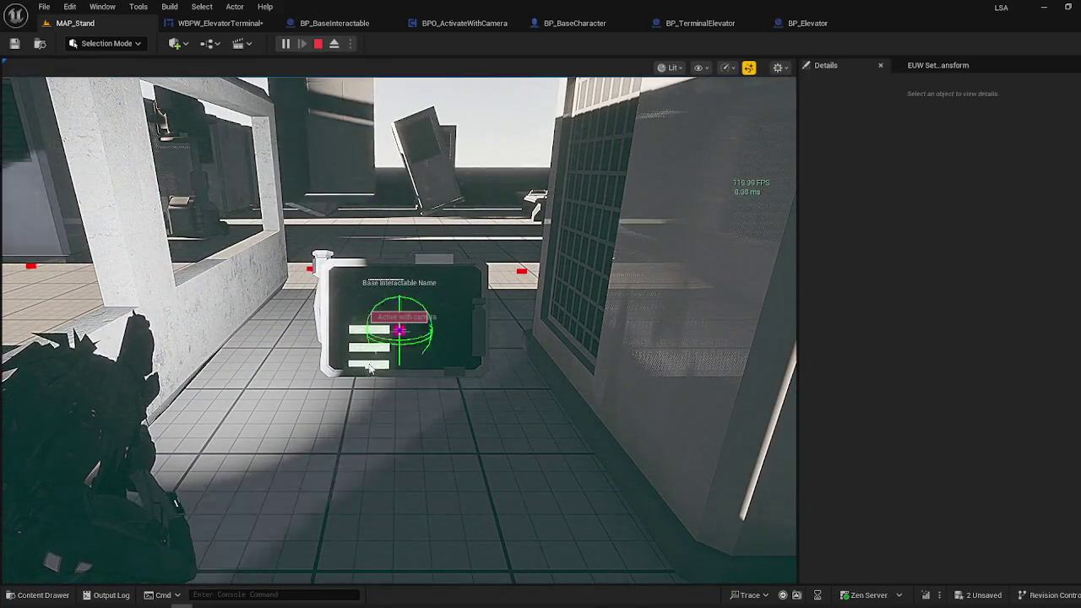
key(Escape)
- Lower the tilted terminal with the gizmo to about Y 2283.55, Z 121.51
click(406, 327)
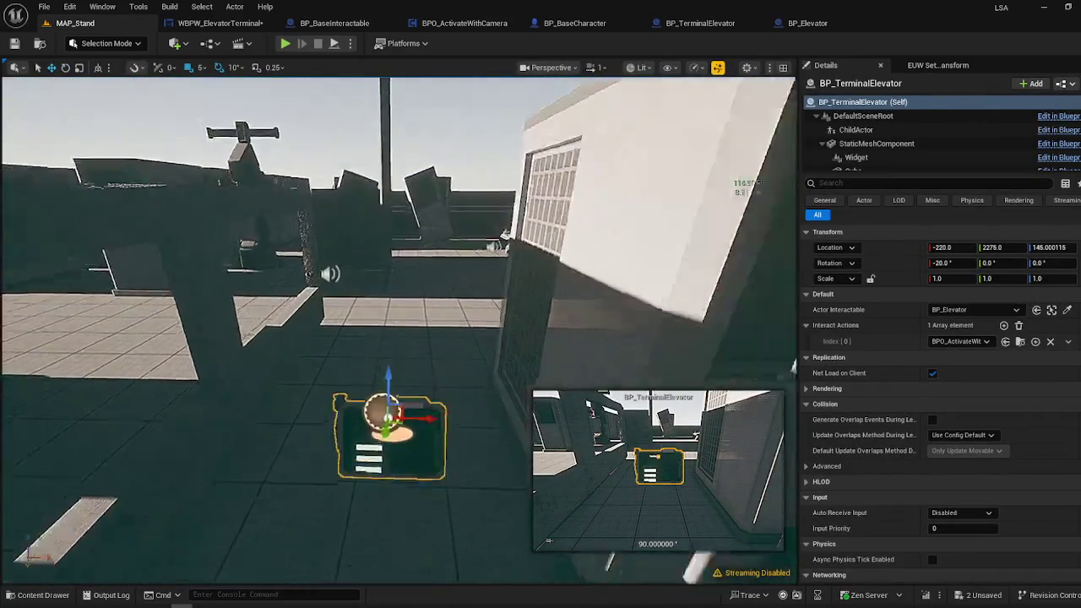
mouse_move(389, 363)
mouse_down()
mouse_move(392, 344)
mouse_move(354, 348)
mouse_move(336, 299)
mouse_up()
drag(314, 264, 349, 370)
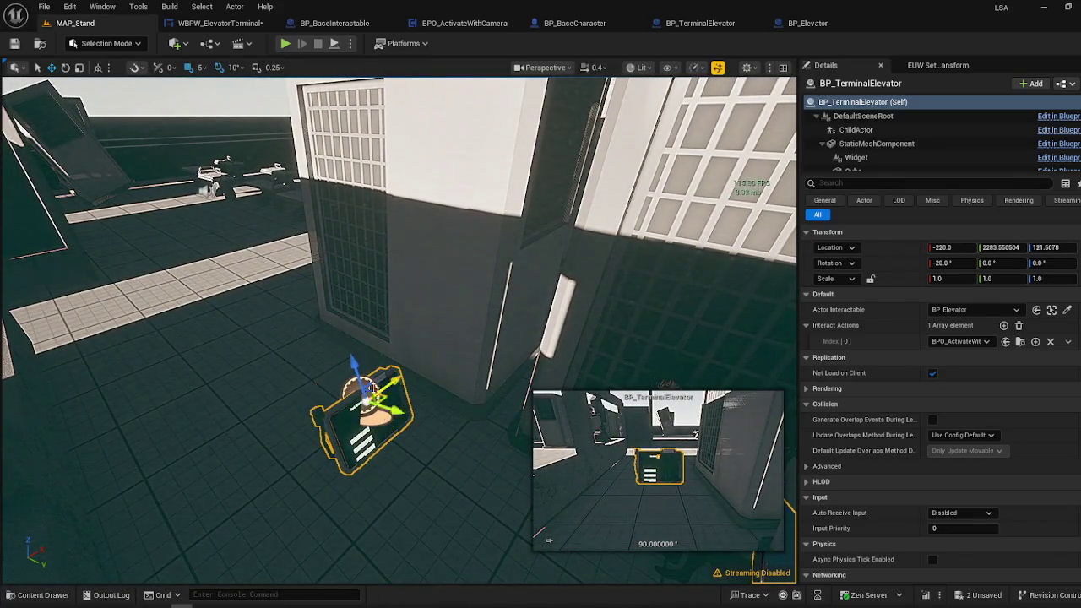
click(382, 422)
mouse_move(382, 422)
mouse_down()
mouse_move(346, 393)
mouse_move(342, 418)
mouse_up()
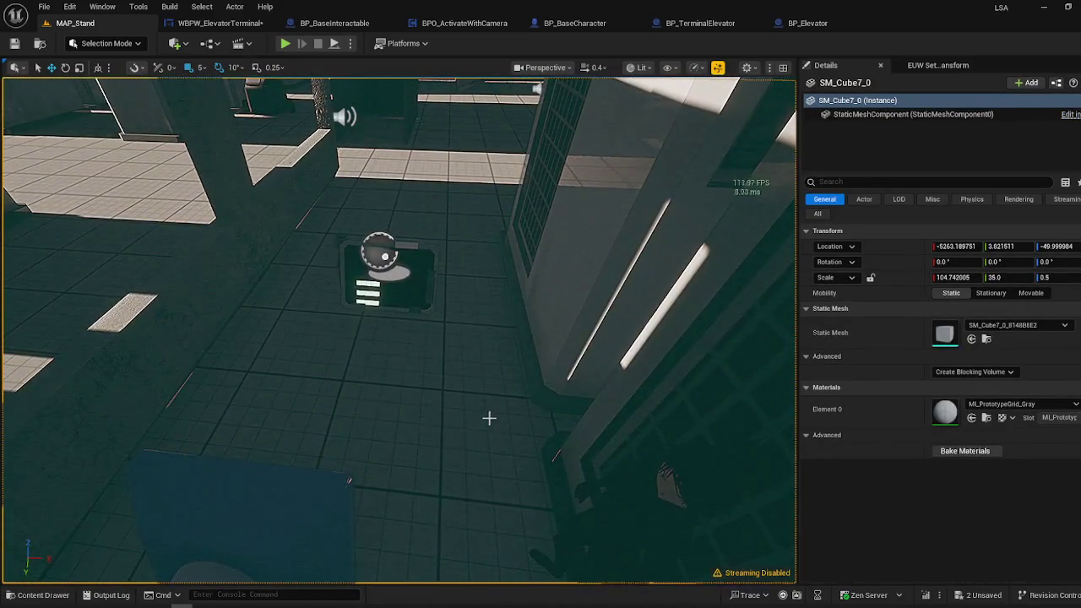
- Run a brief play test from a floor spot and stop it
right_click(346, 544)
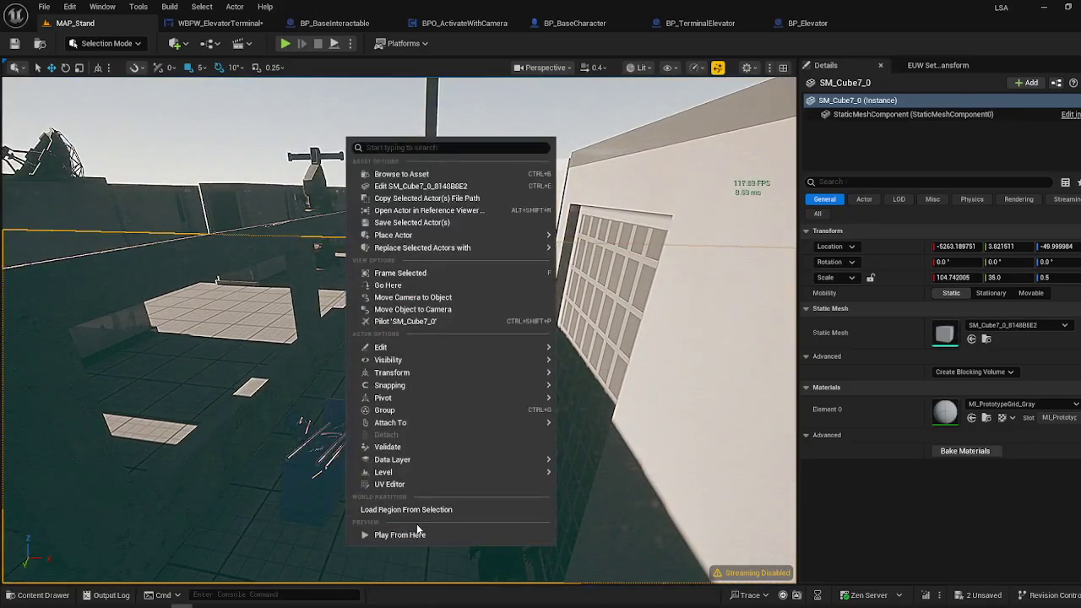
click(417, 532)
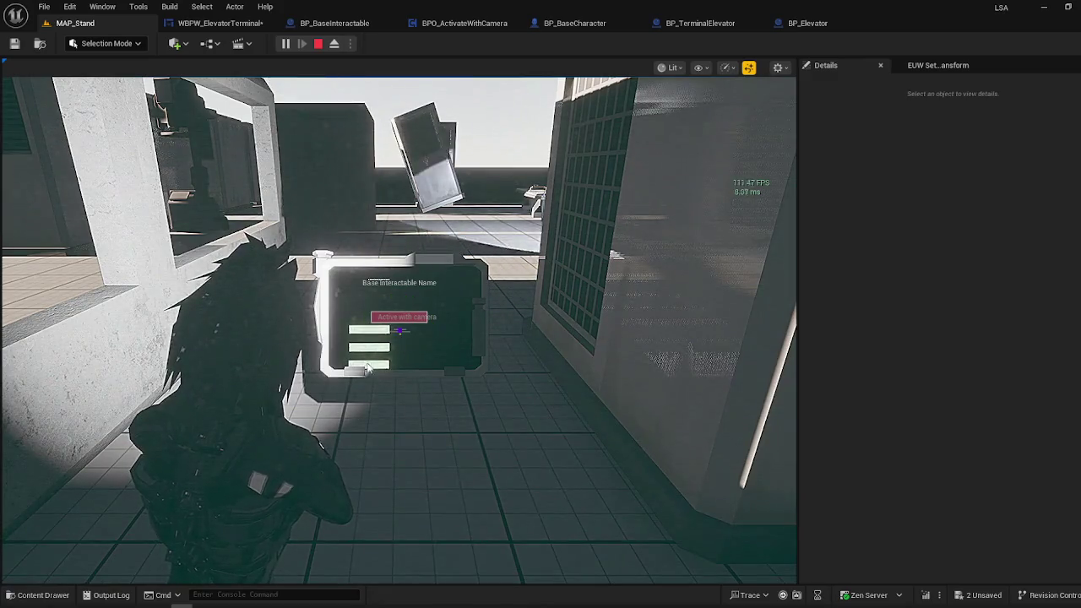
key(Escape)
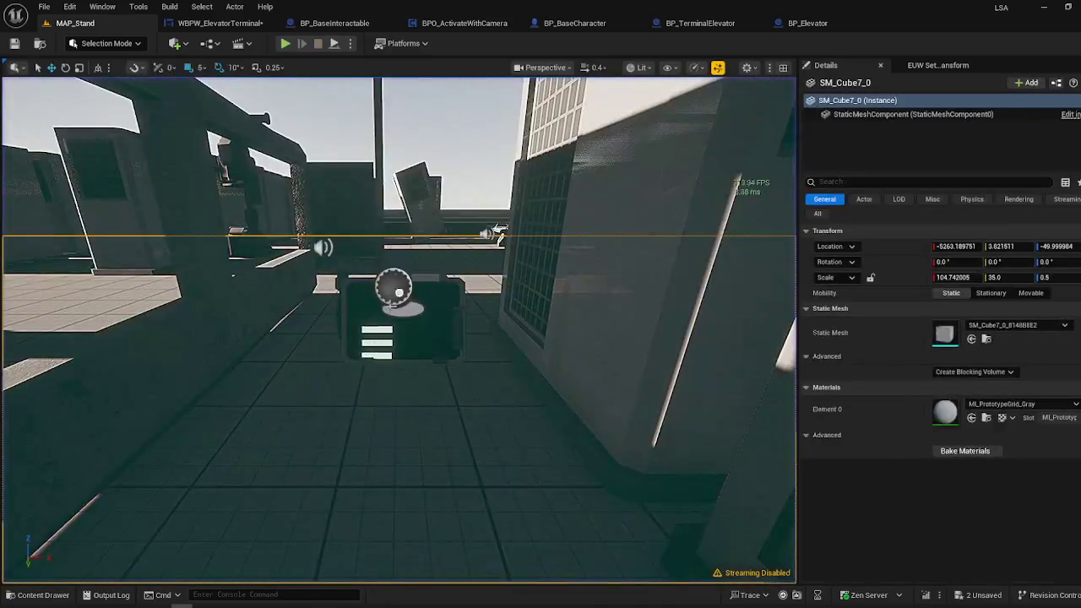
- Play-test again, running the character through the alley onto the rooftop, then stop
click(282, 43)
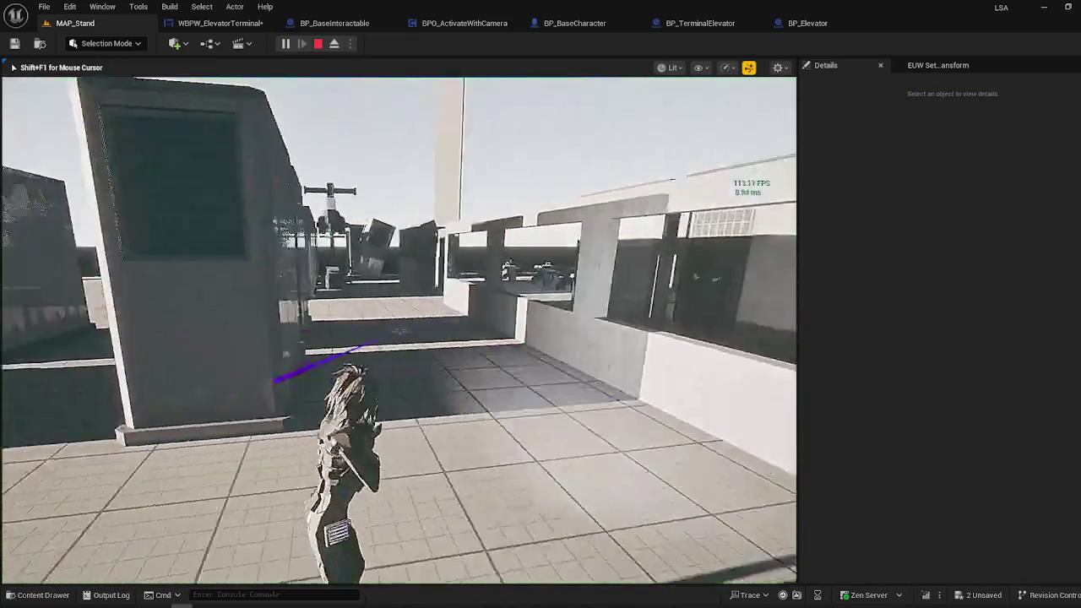
key(w)
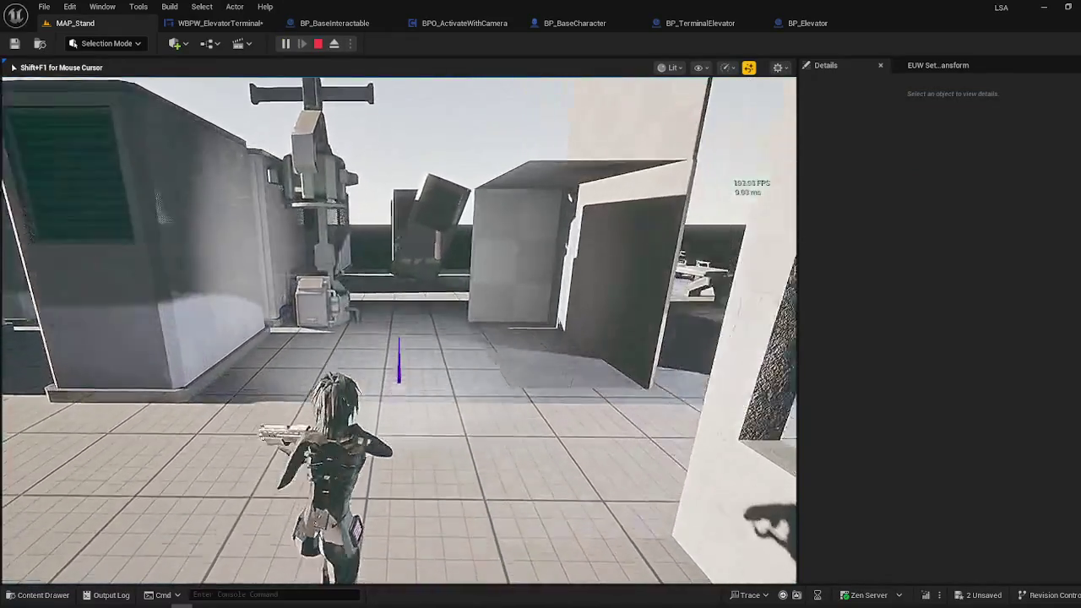
key(w)
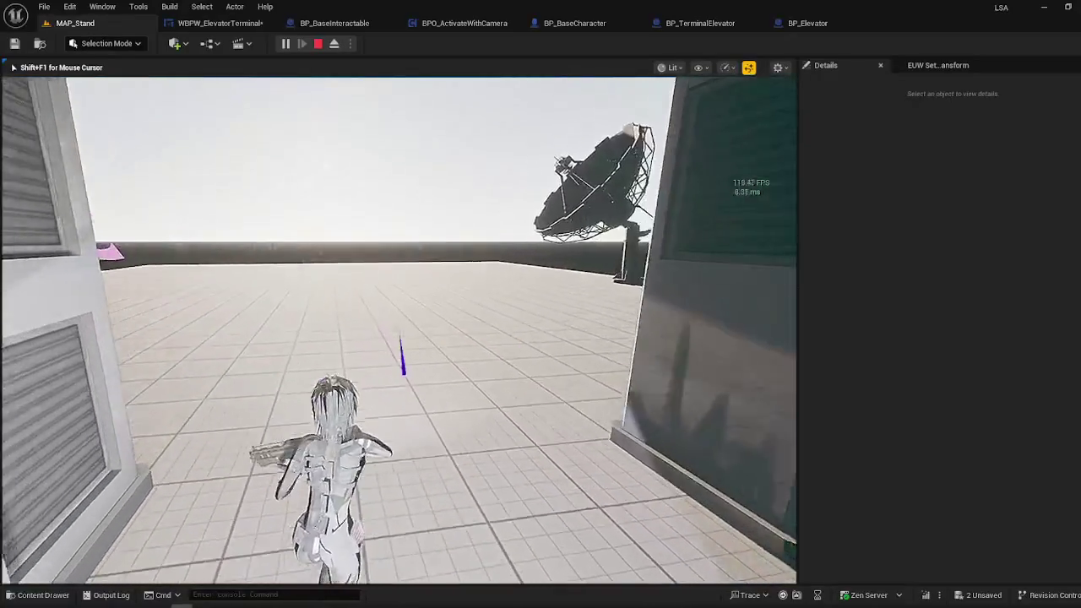
key(w)
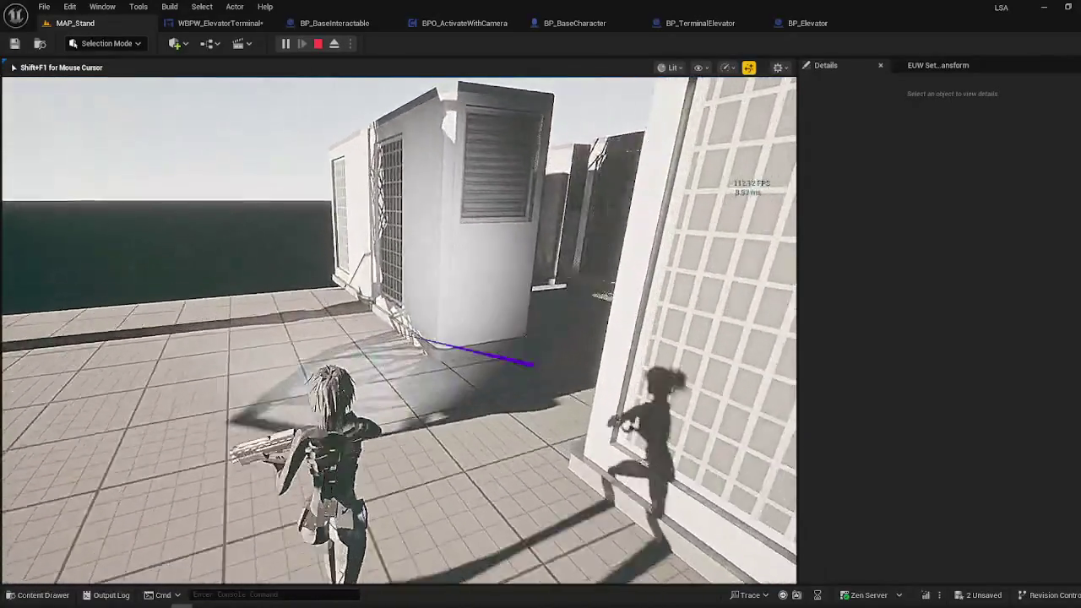
key(w)
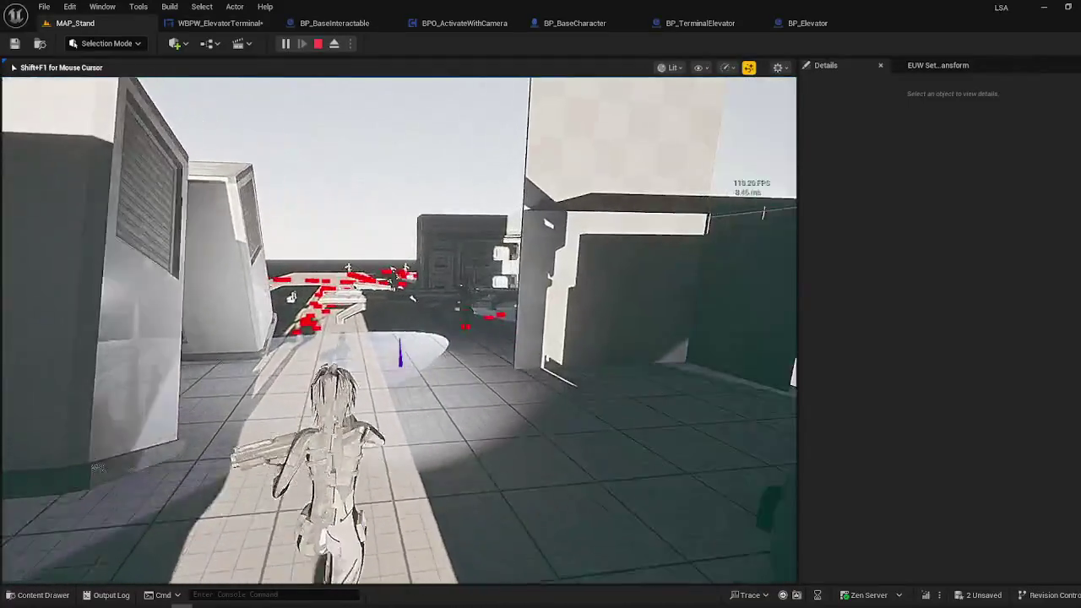
key(w)
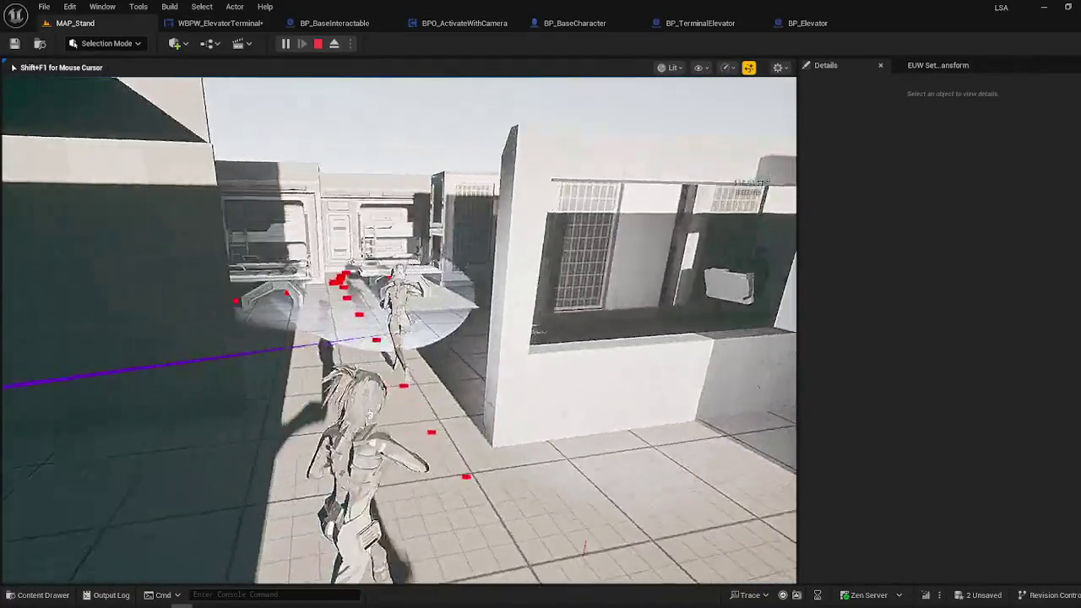
key(Escape)
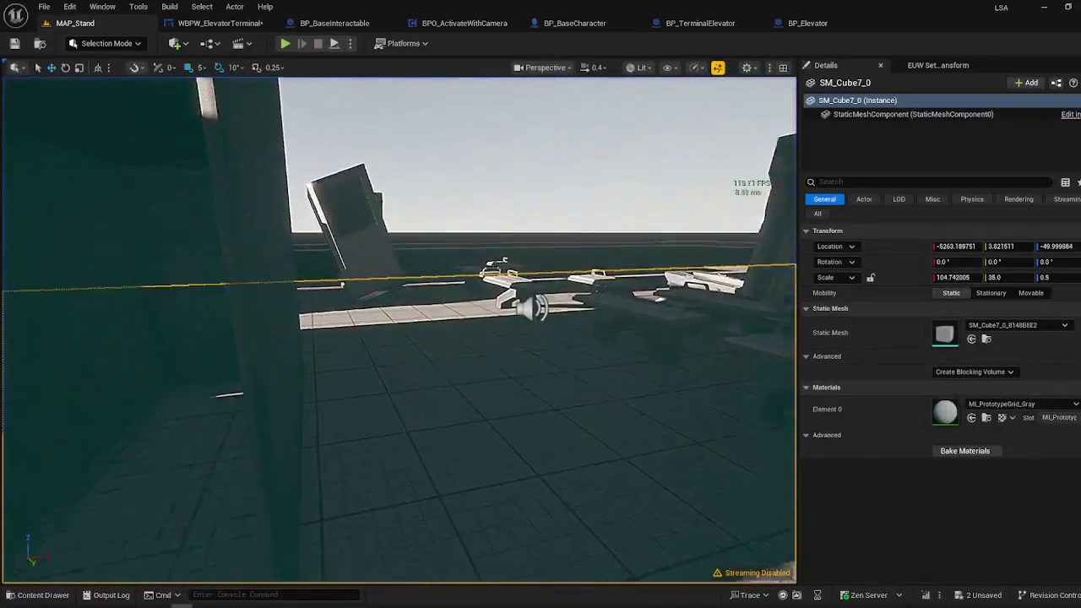
- Fly the view over the kiosks and select the BP_TerminalElevator actor
scroll(399, 329, up, 3)
key(e)
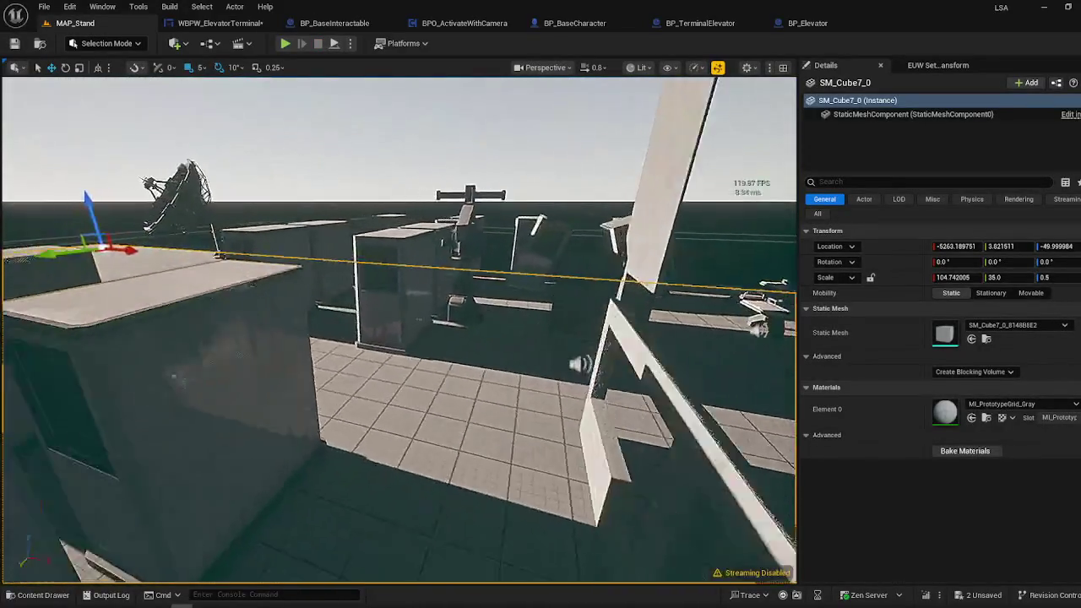
scroll(398, 329, down, 5)
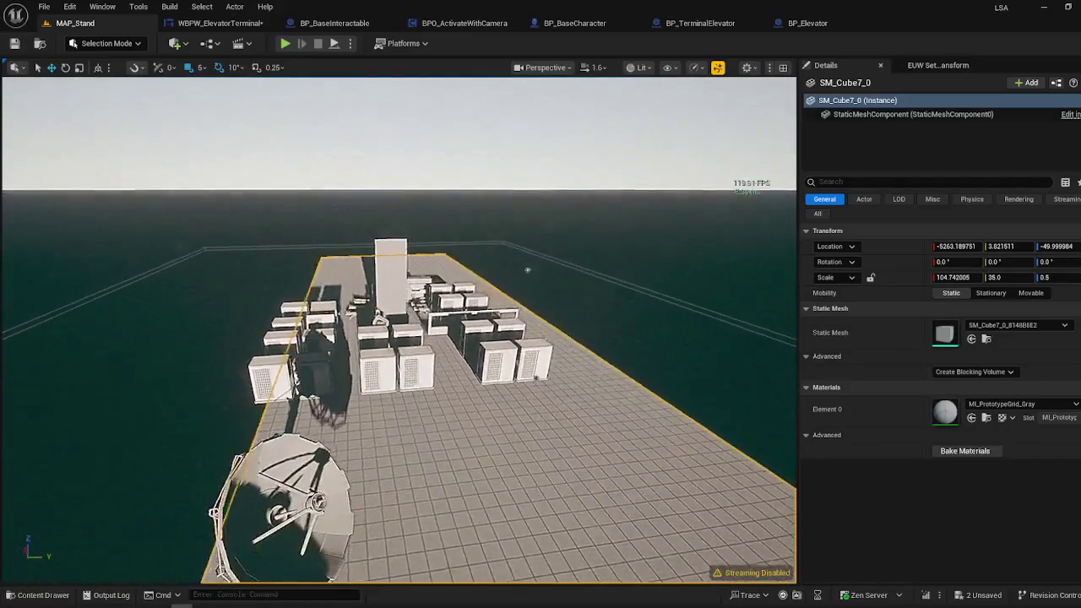
mouse_move(527, 269)
mouse_down()
mouse_move(584, 386)
mouse_move(372, 209)
mouse_up()
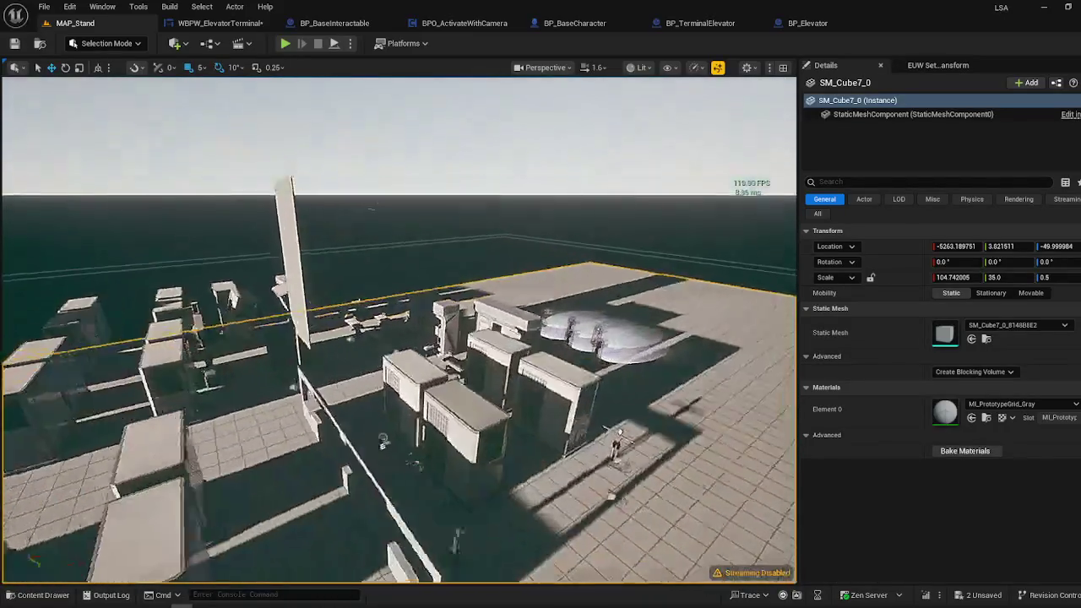
mouse_move(399, 329)
mouse_down()
mouse_move(337, 321)
mouse_move(397, 295)
mouse_move(389, 237)
mouse_move(384, 279)
mouse_move(397, 253)
mouse_move(371, 287)
mouse_move(380, 270)
mouse_move(397, 339)
mouse_up()
click(394, 431)
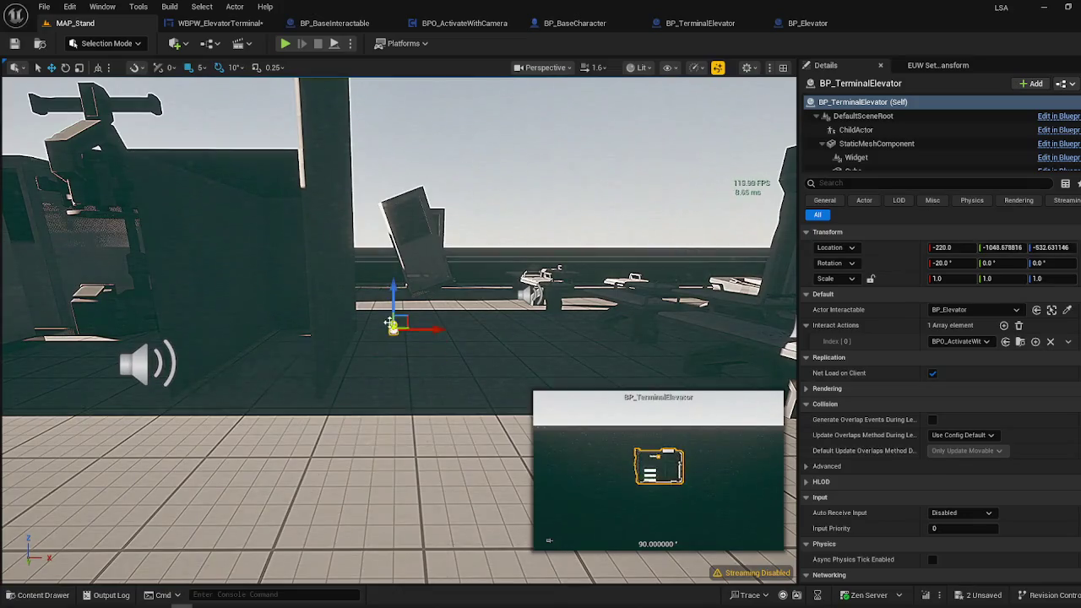
- Move the terminal lower, then undo back to its earlier position and frame it
drag(418, 454, 617, 303)
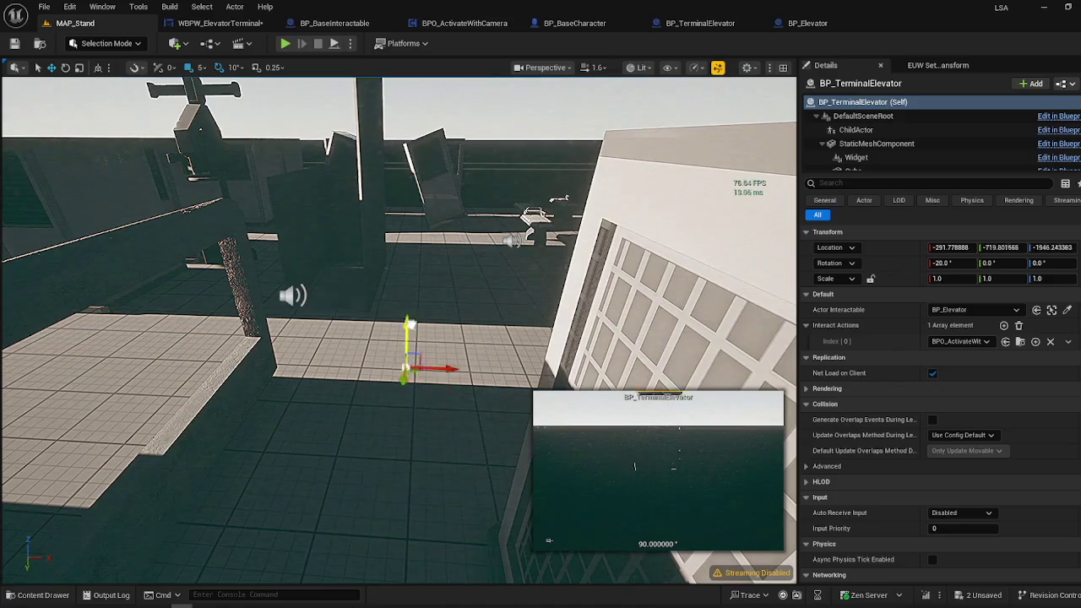
drag(414, 87, 416, 113)
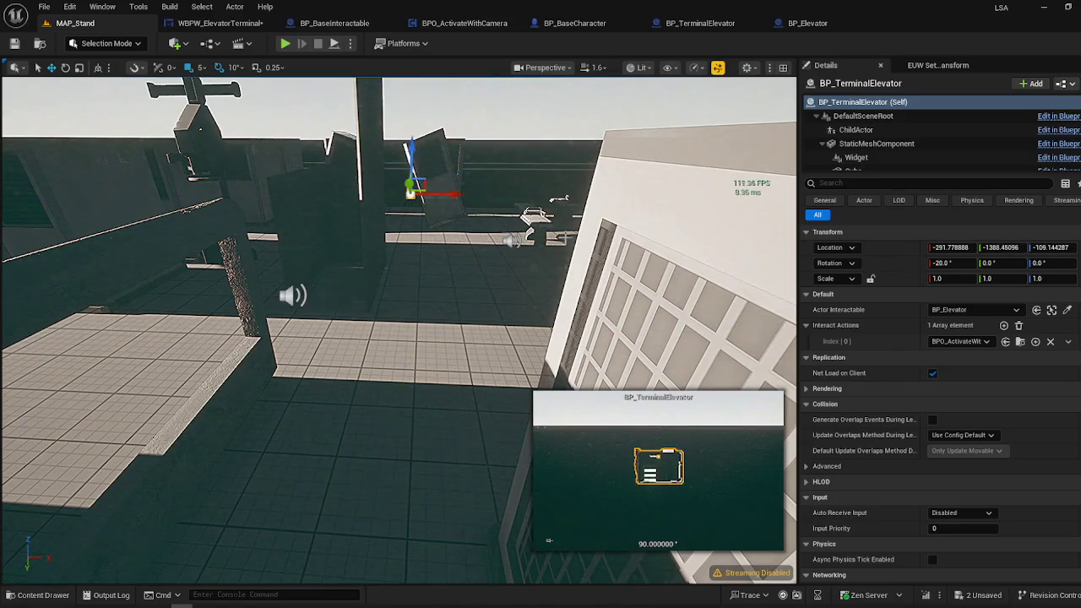
key(ctrl+z)
key(ctrl+z)
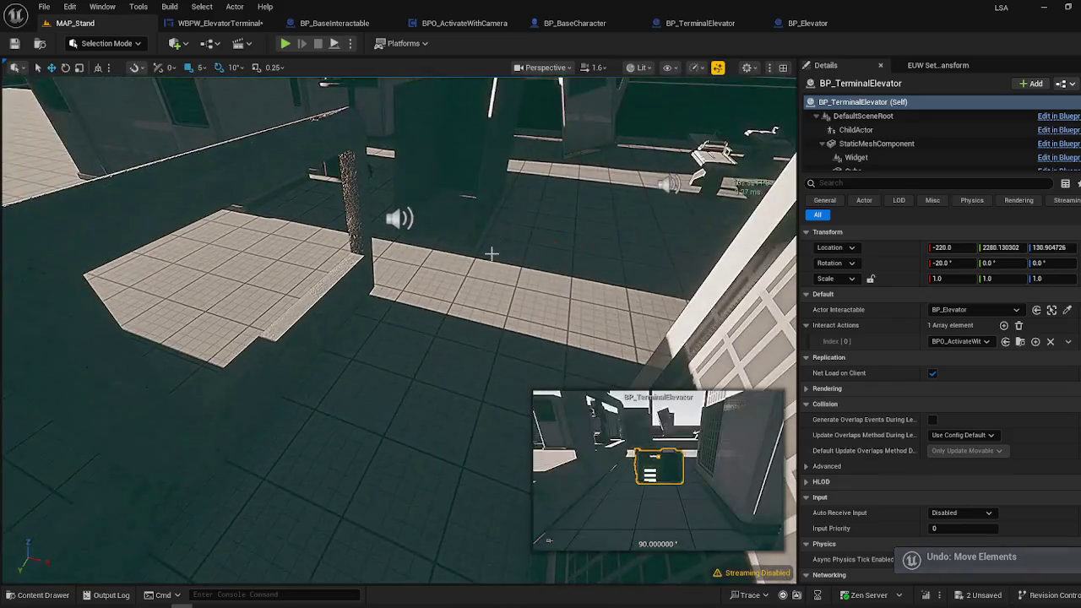
key(f)
key(ctrl+z)
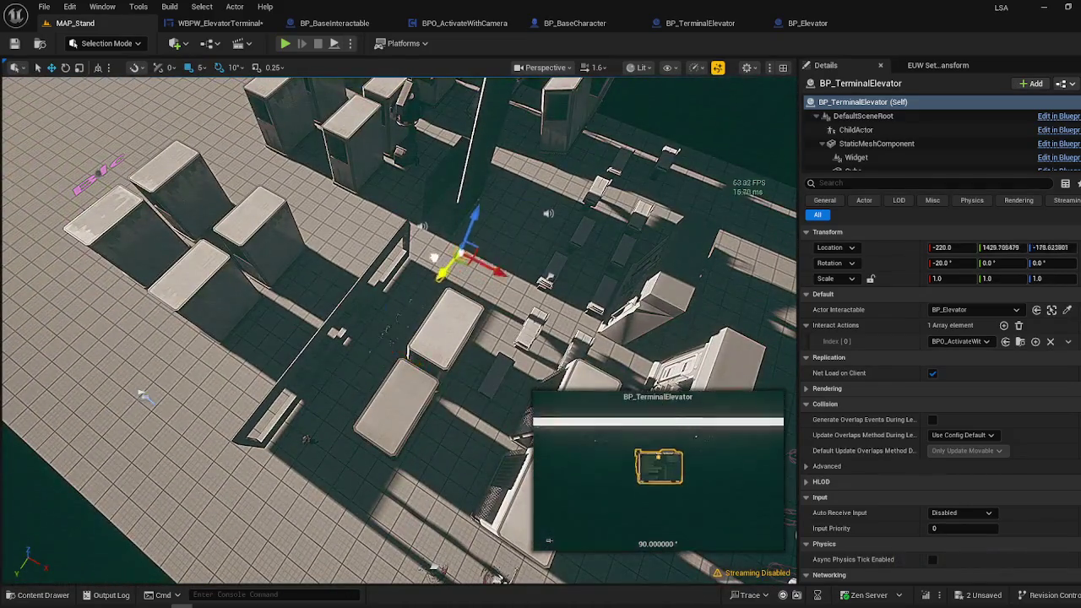
key(f)
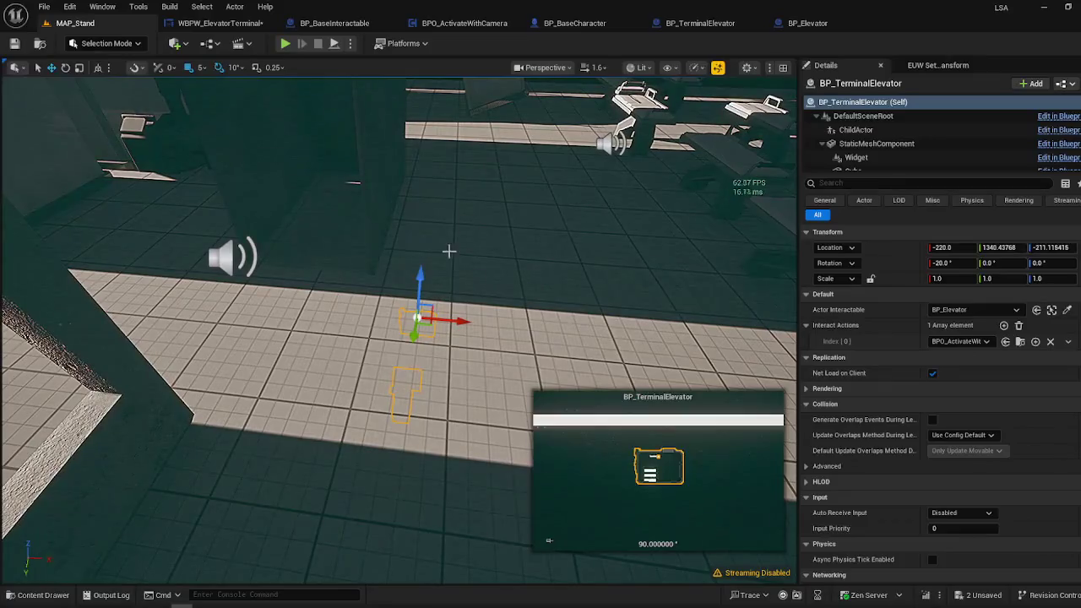
key(ctrl+z)
key(f)
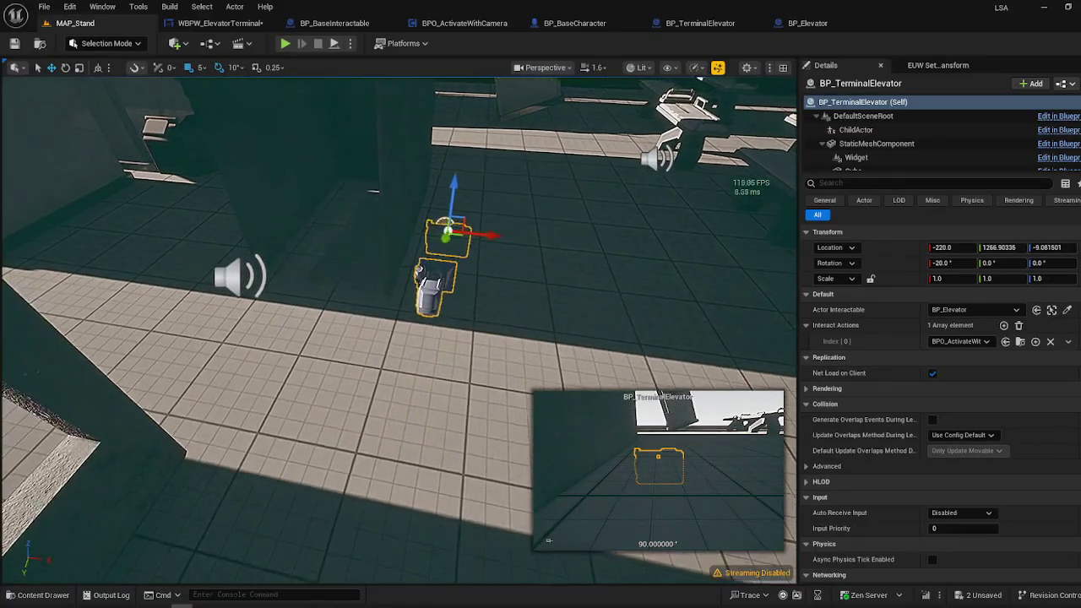
- Tilt the terminal to a 10° pitch at -220, 1296.56, 153.41, then frame BP_Elevator
key(e)
mouse_move(498, 272)
mouse_down()
mouse_move(511, 274)
mouse_move(497, 211)
mouse_up()
key(w)
scroll(497, 211, down, 5)
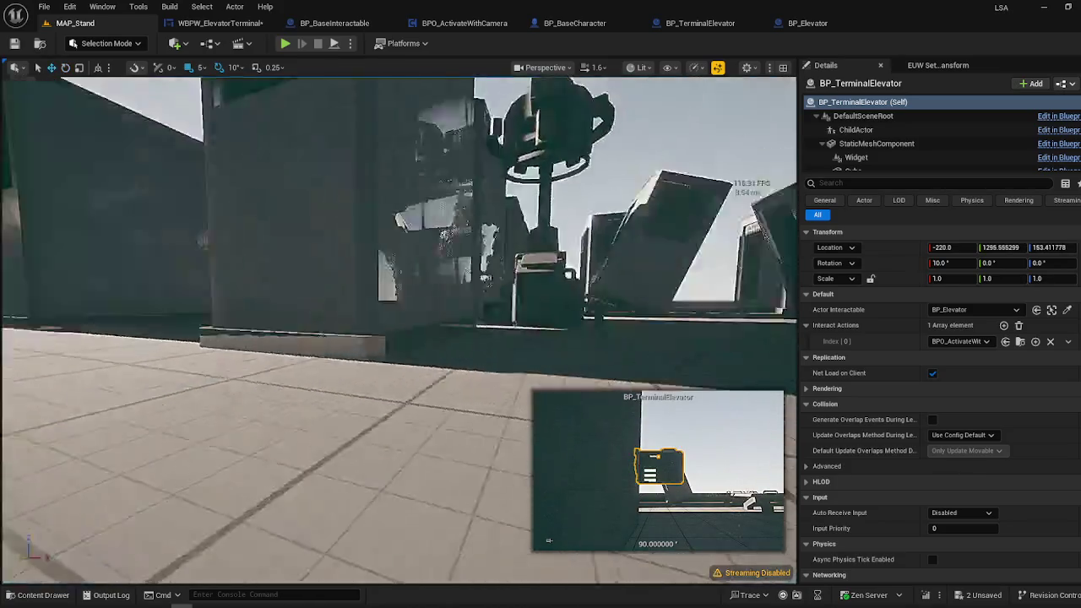
scroll(398, 279, up, 3)
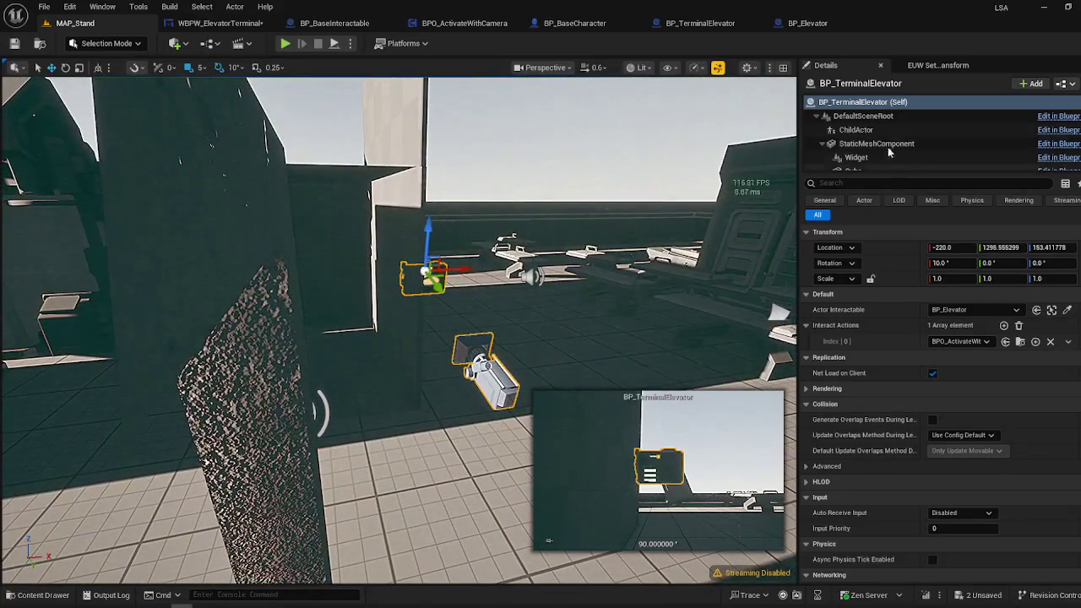
click(374, 279)
key(f)
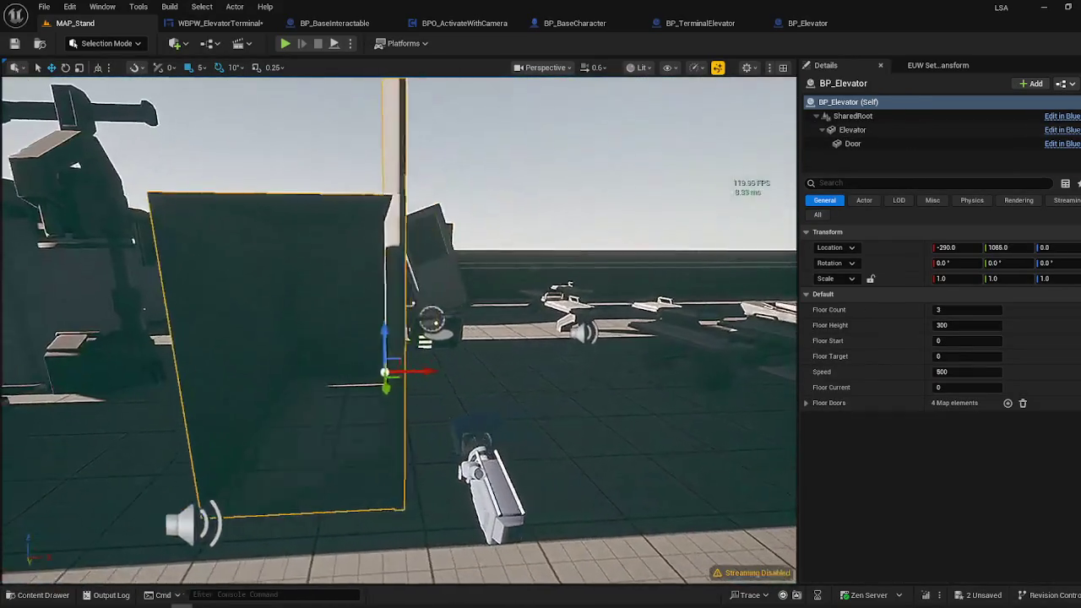
click(411, 313)
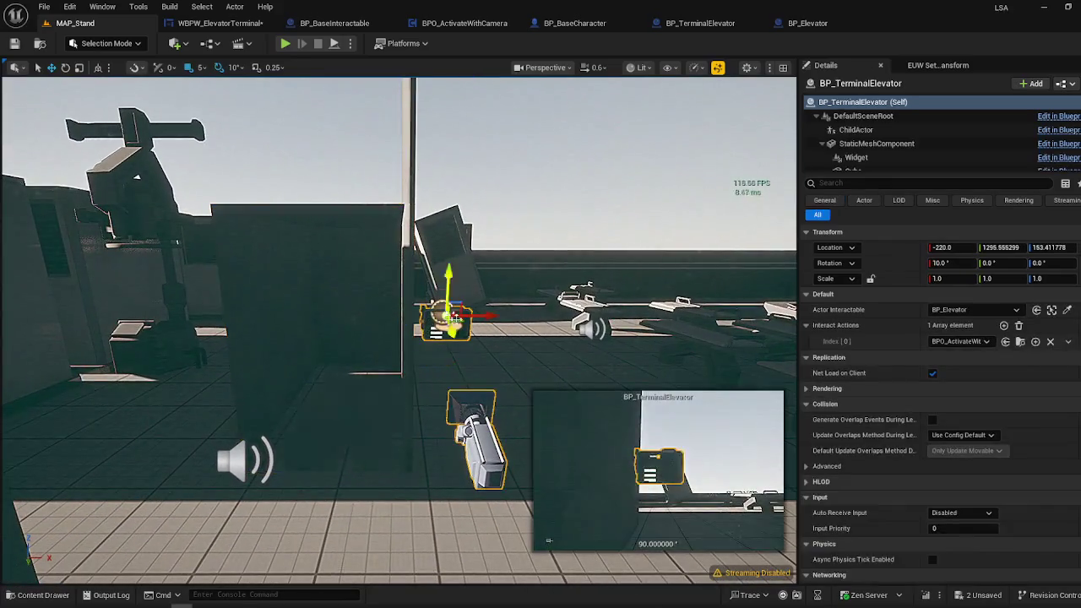
click(414, 302)
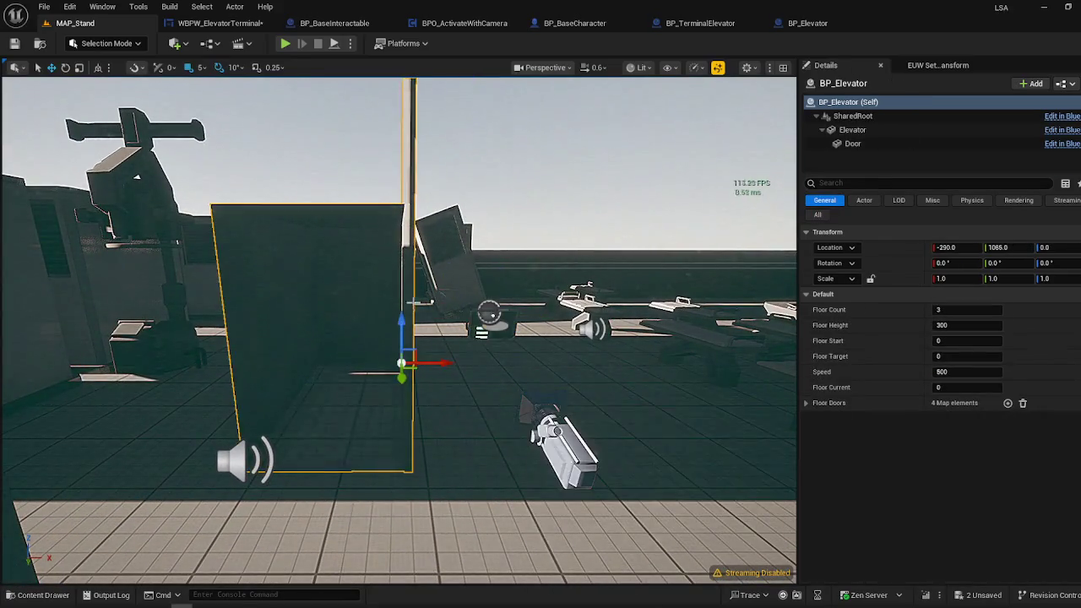
click(488, 313)
click(380, 279)
drag(558, 250, 642, 188)
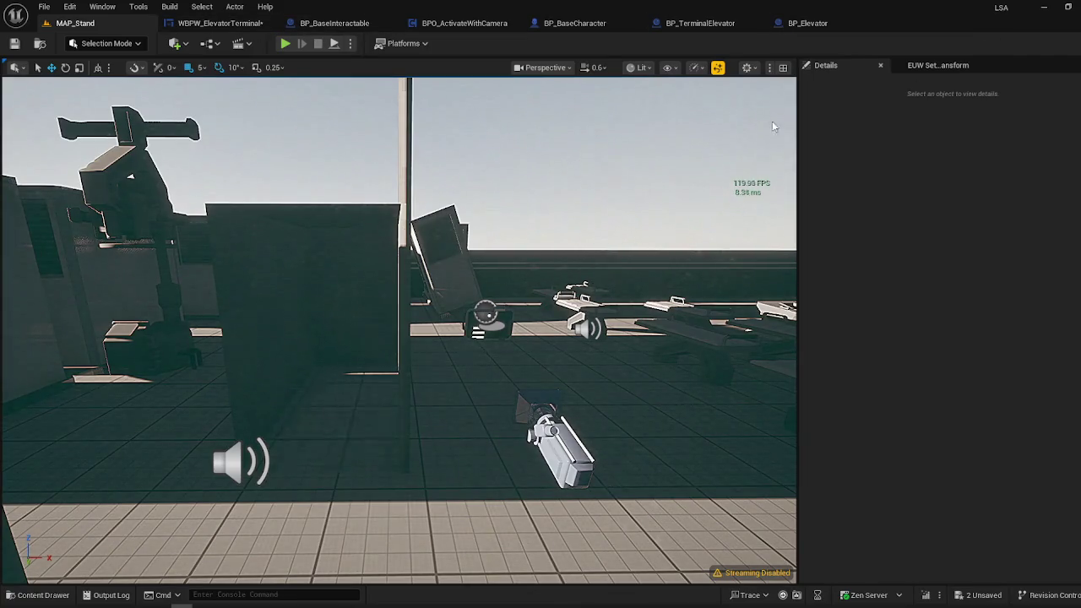
drag(555, 233, 634, 312)
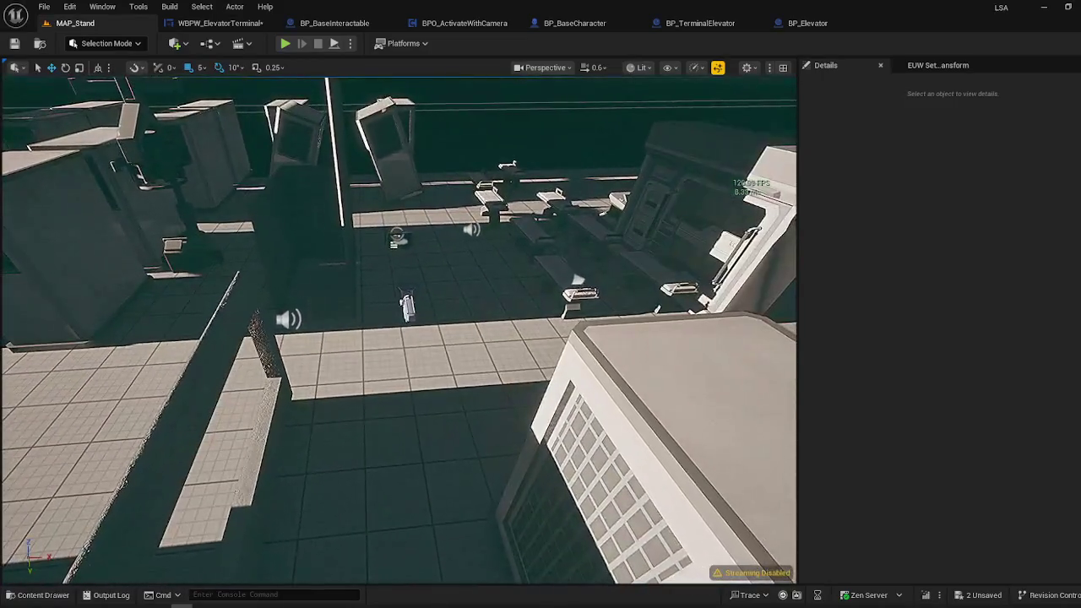
- Save the unsaved level changes and add the World Settings panel from the Window menu
click(978, 596)
click(640, 437)
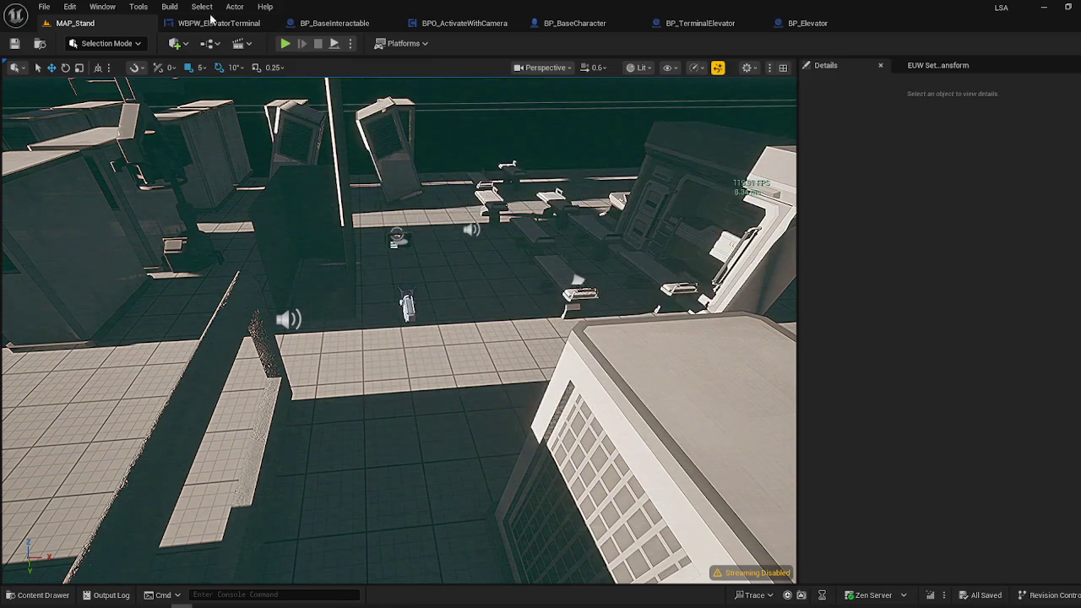
click(102, 7)
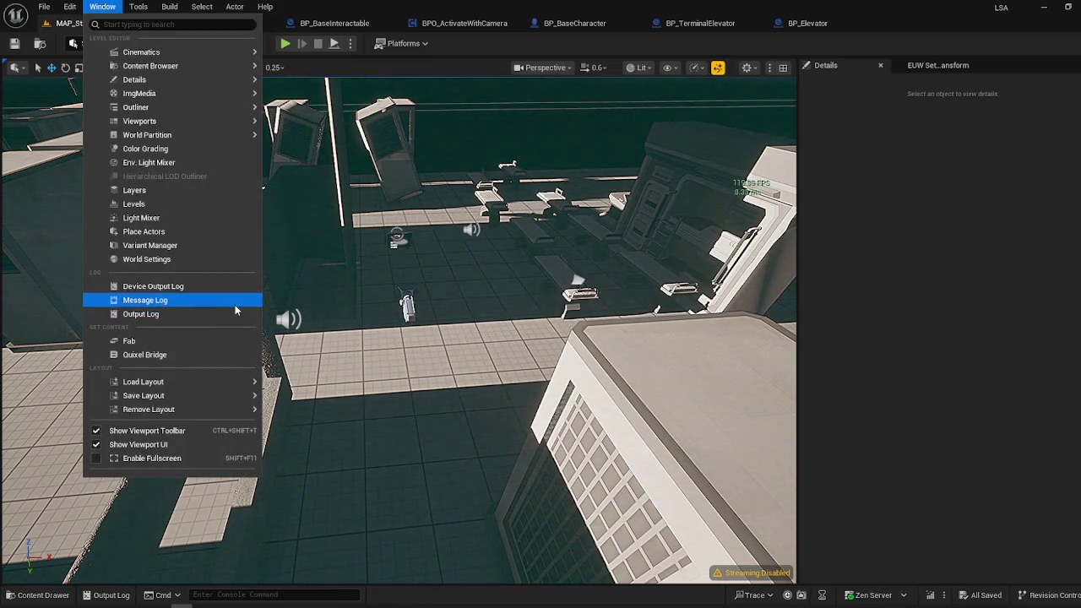
click(156, 260)
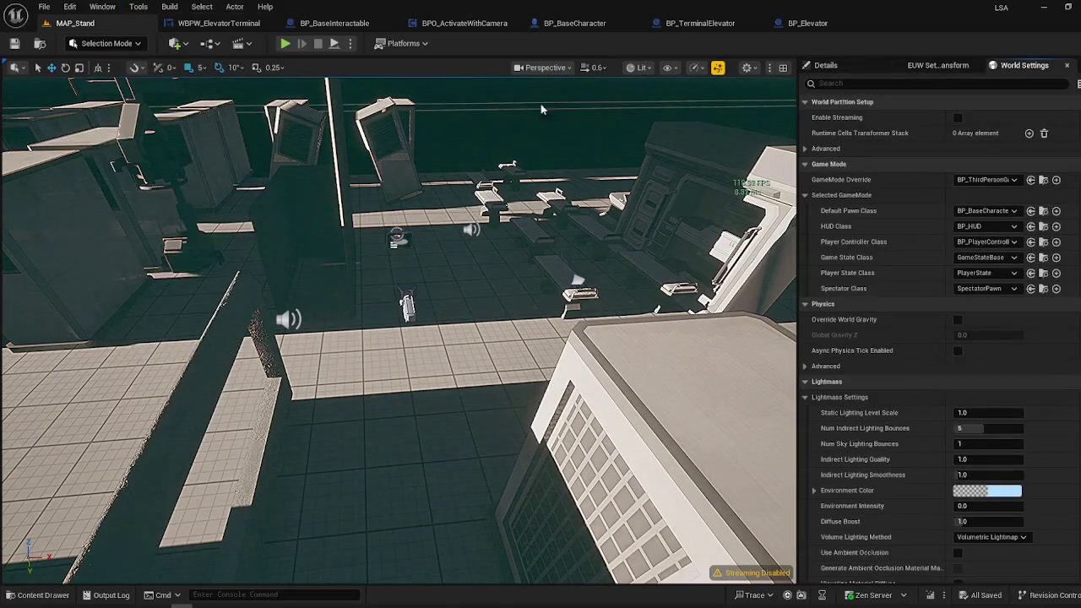
- Flip between the Transform and Details tabs back to World Settings, then reopen the Window menu
click(937, 67)
click(859, 65)
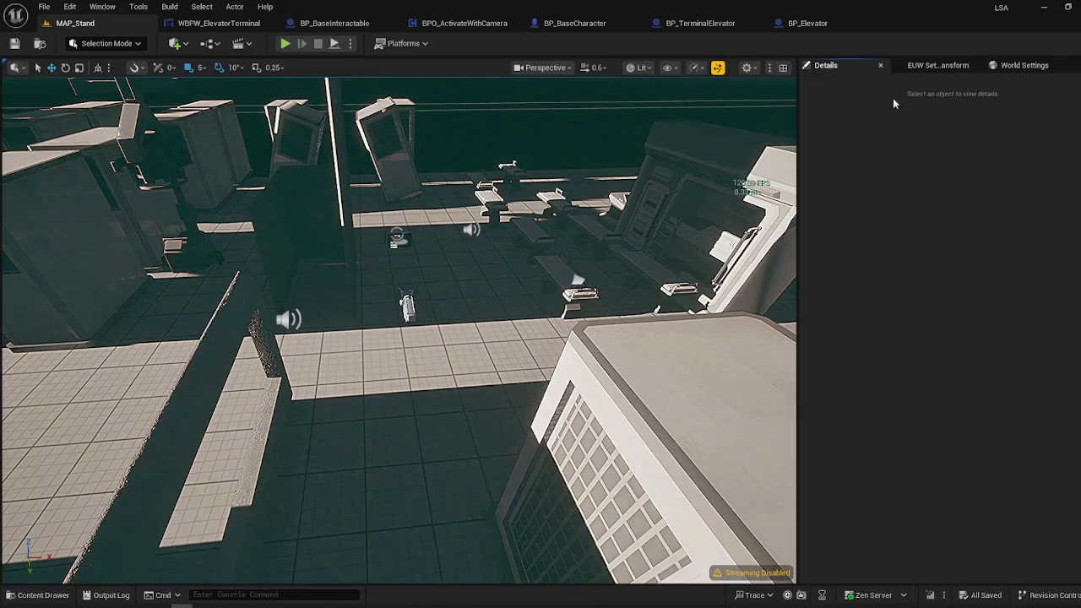
click(1021, 65)
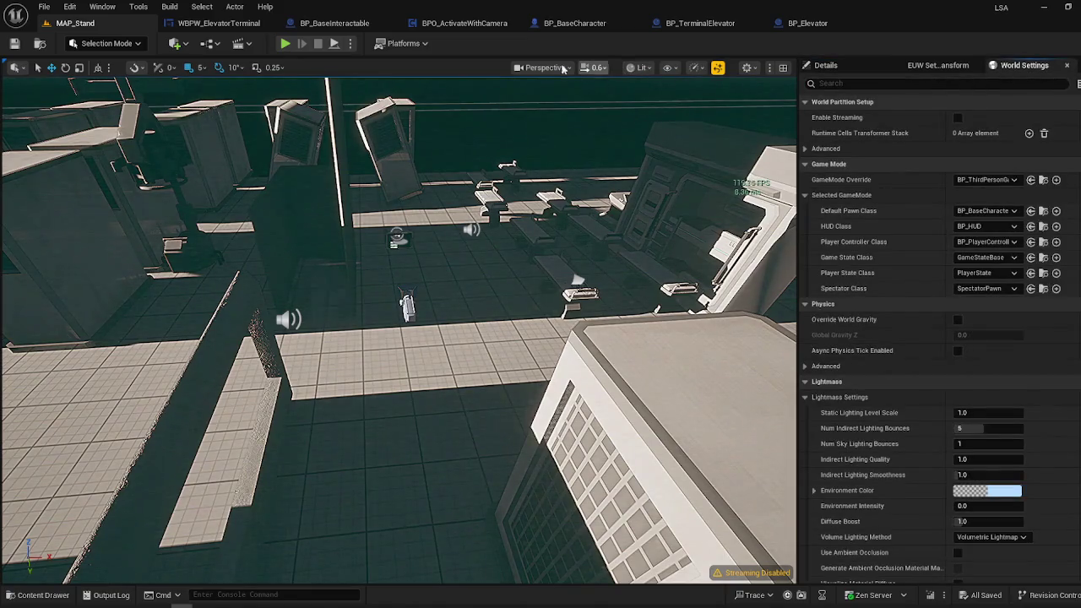
click(113, 10)
mouse_move(171, 85)
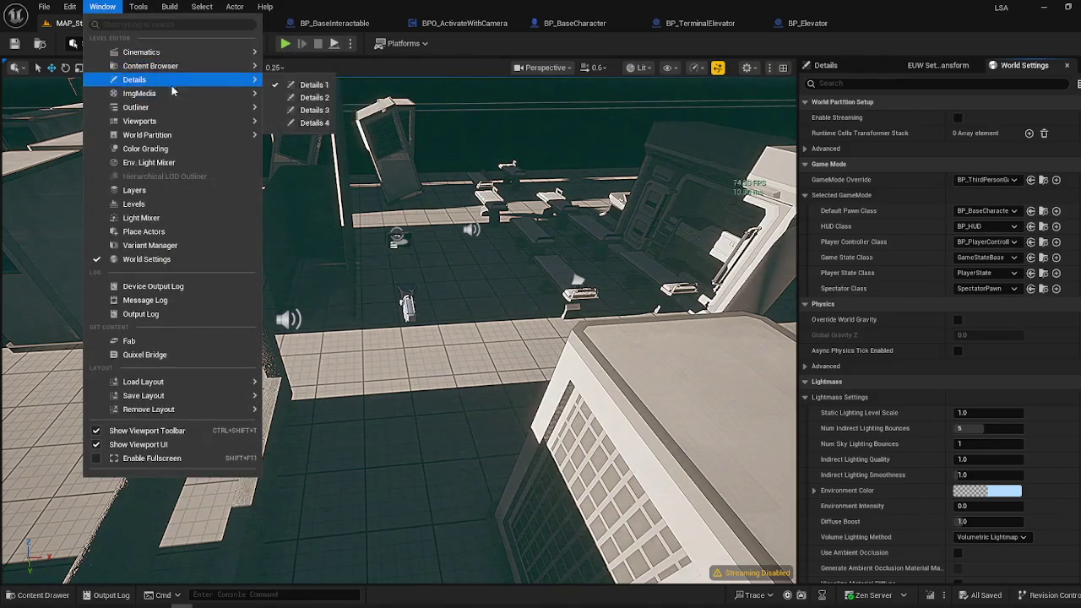
mouse_move(170, 110)
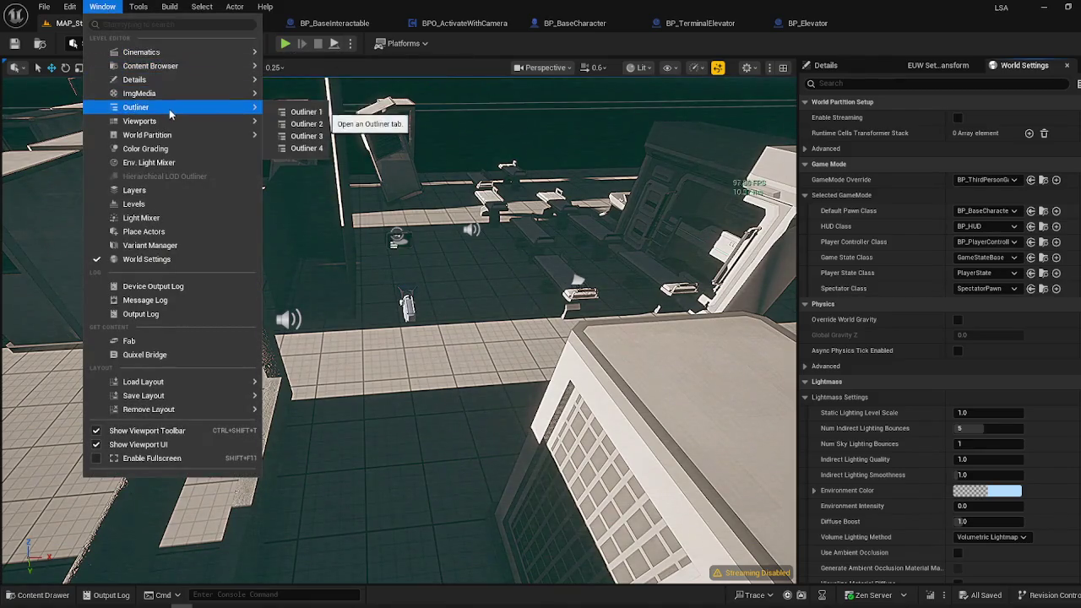
click(304, 111)
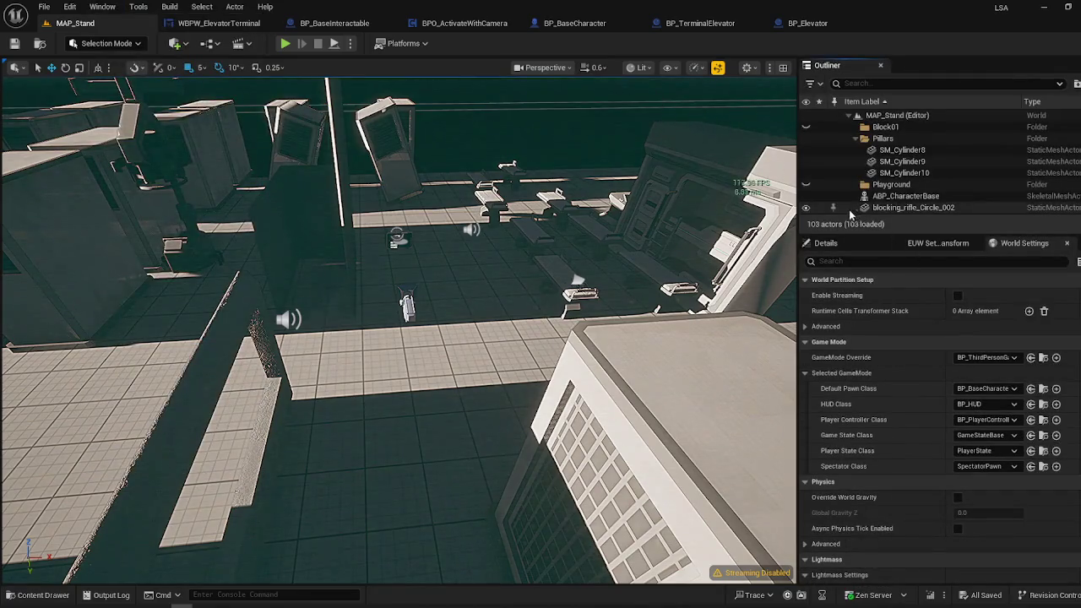
click(397, 239)
key(f)
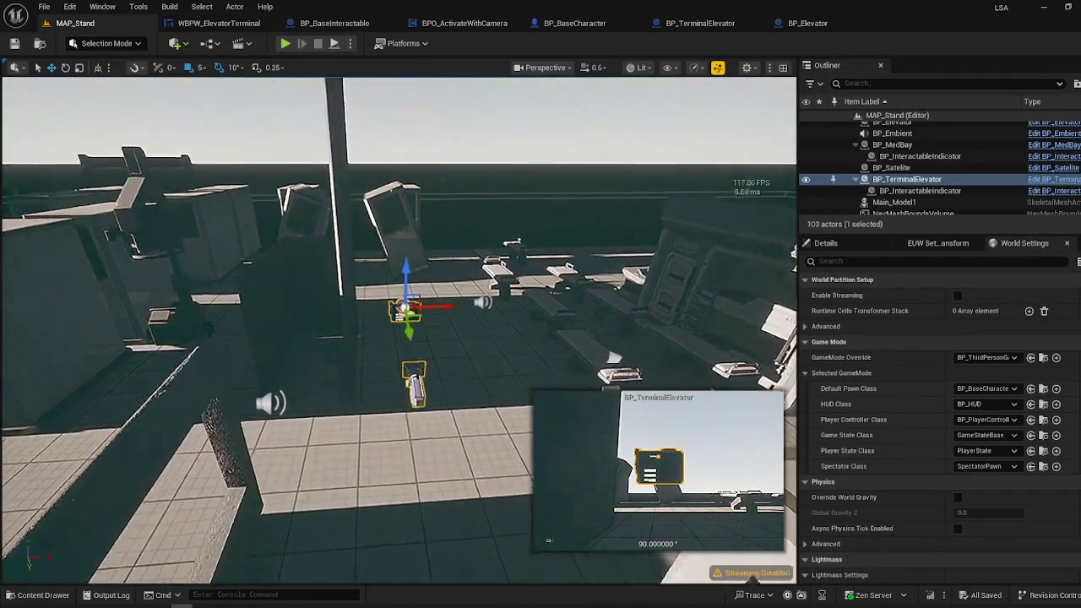
click(330, 260)
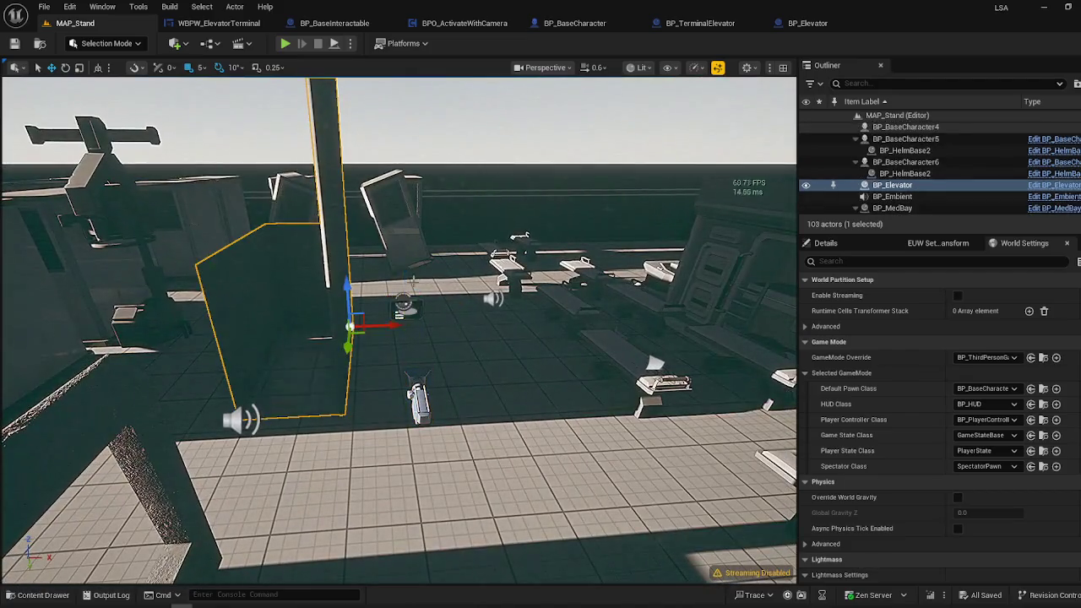
click(853, 244)
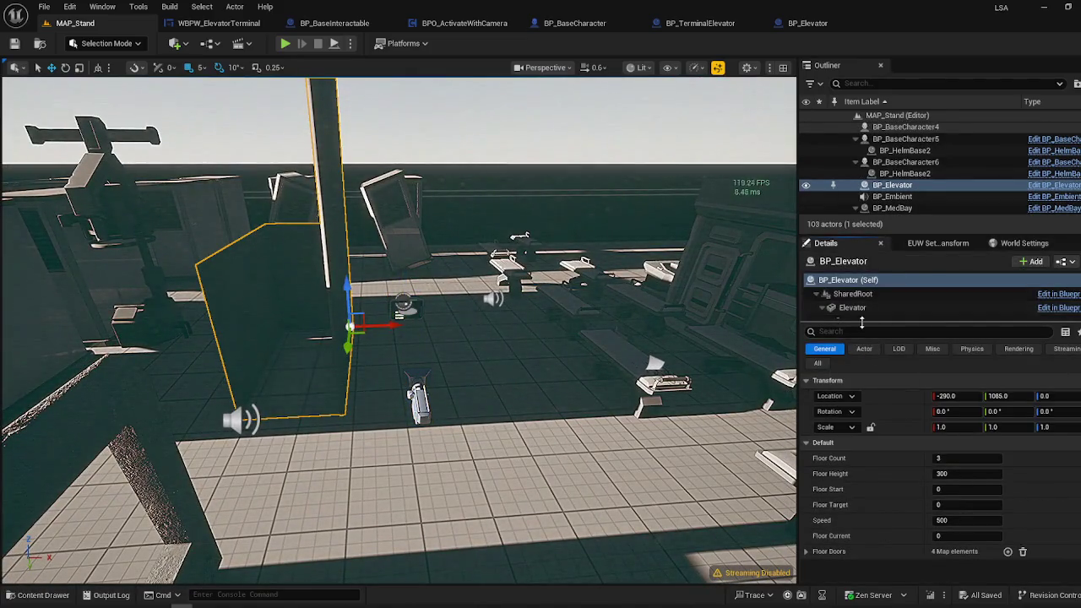
drag(861, 321, 873, 403)
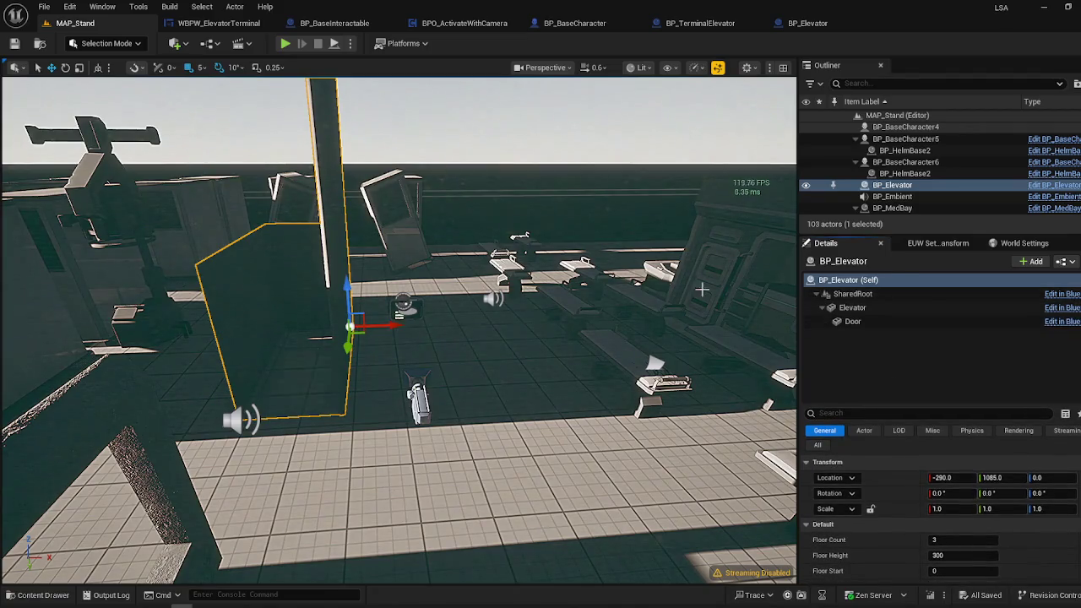
click(866, 320)
click(870, 309)
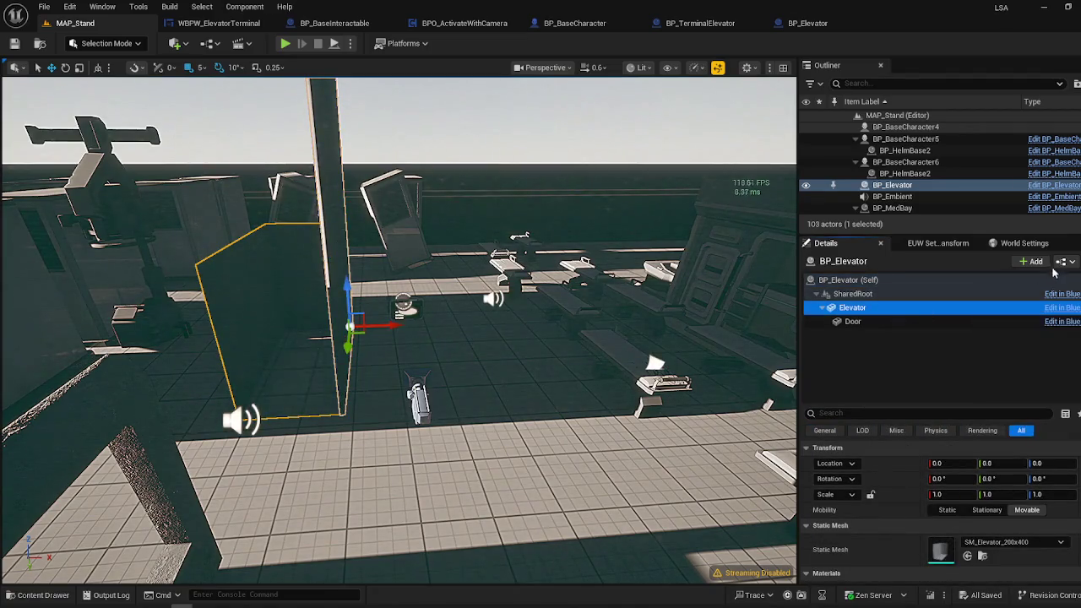
click(498, 321)
click(503, 309)
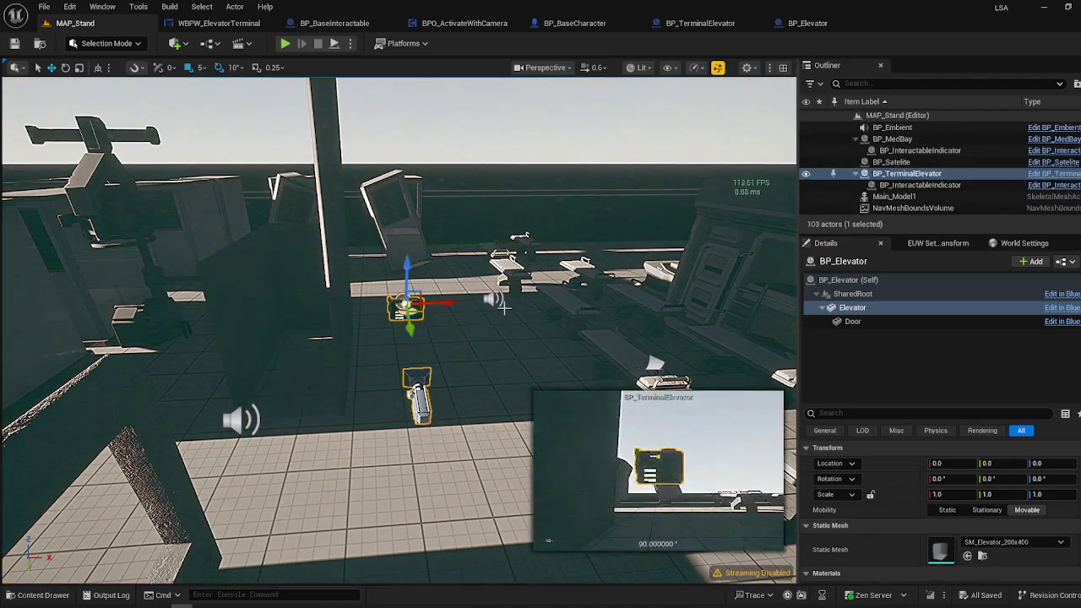
click(854, 323)
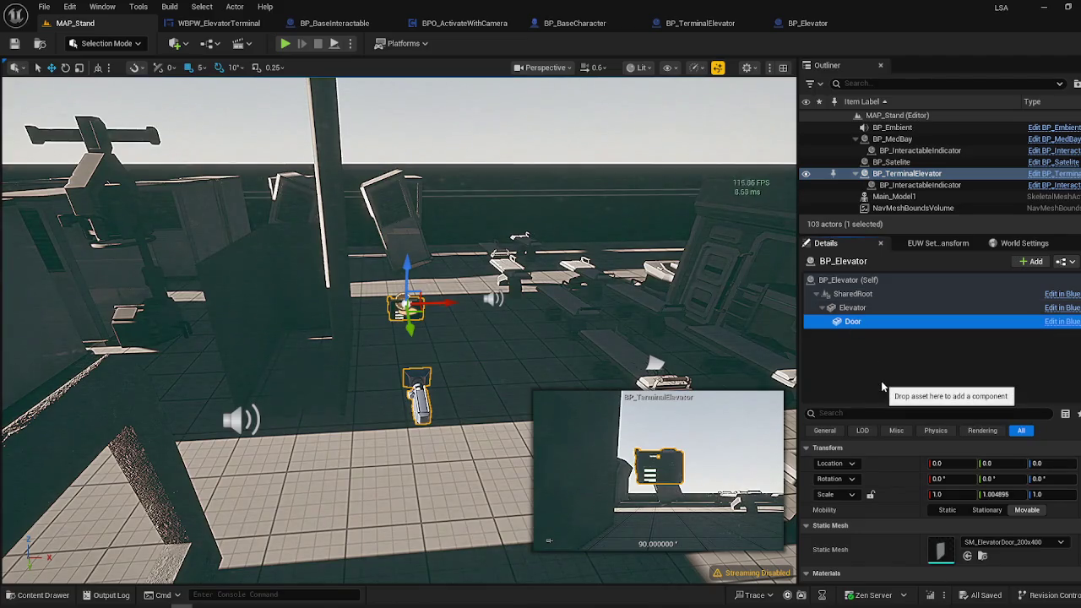
click(903, 174)
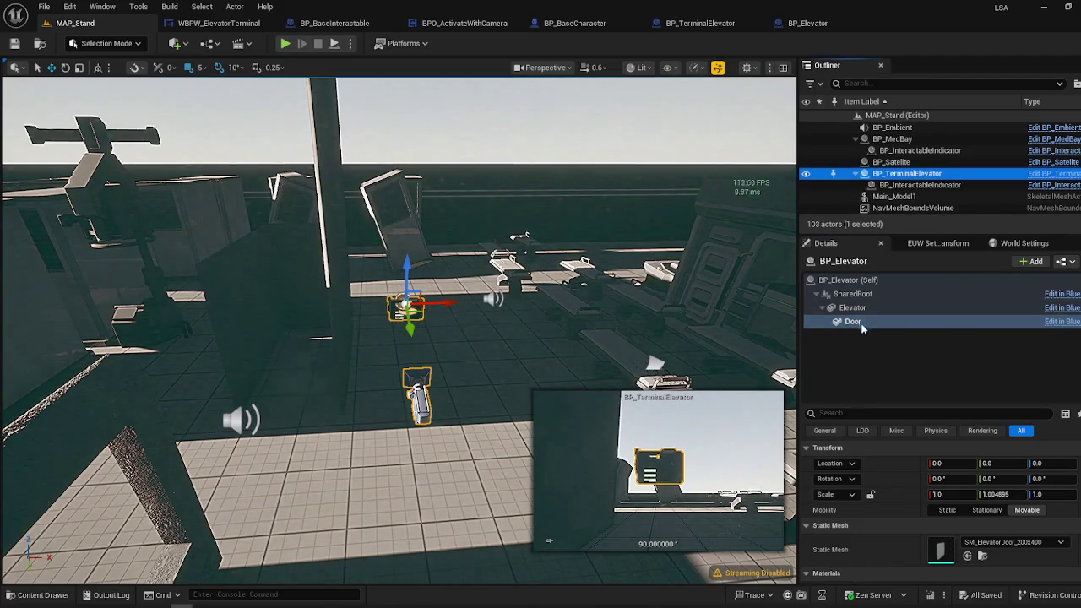
drag(899, 174, 901, 177)
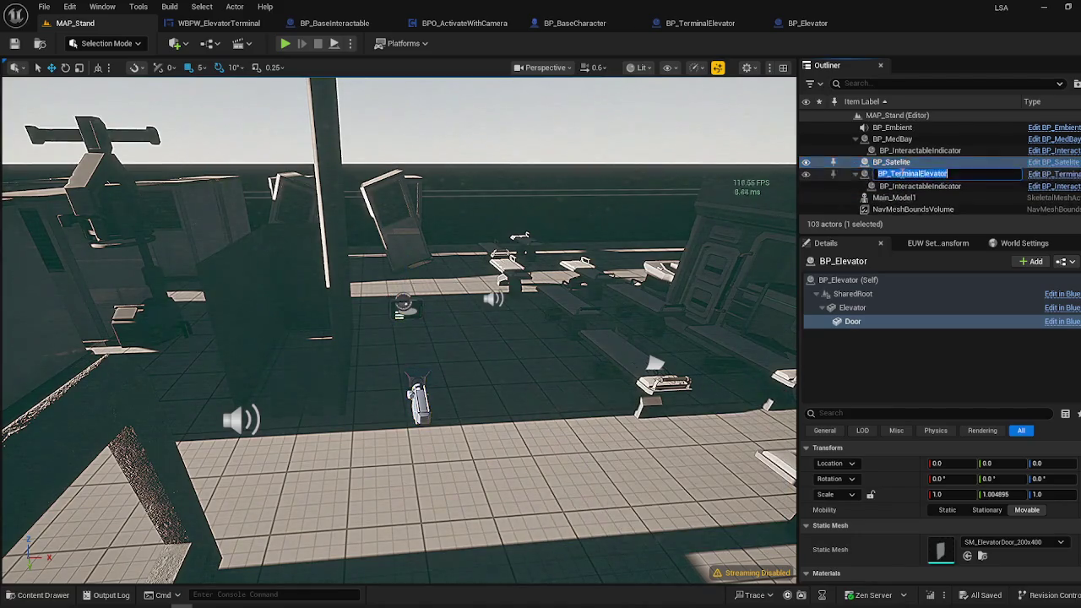
click(901, 177)
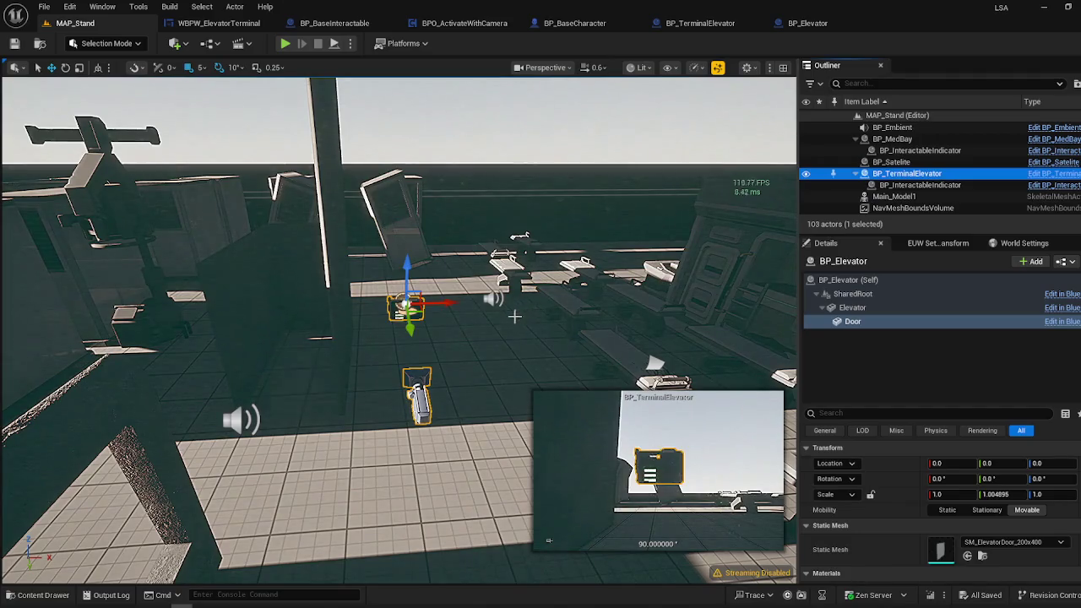
click(905, 176)
click(905, 175)
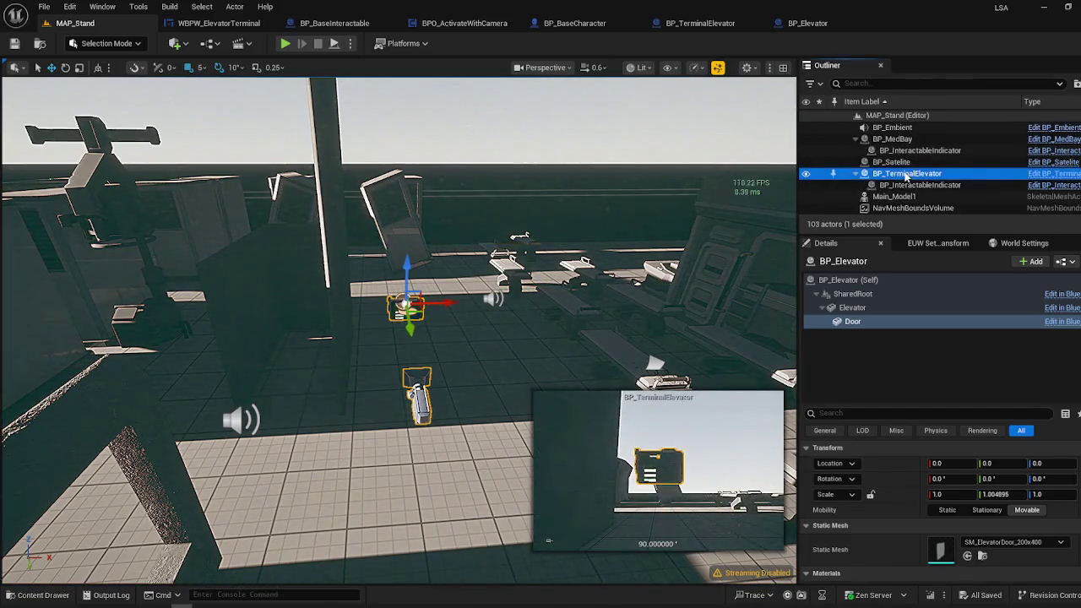
key(f)
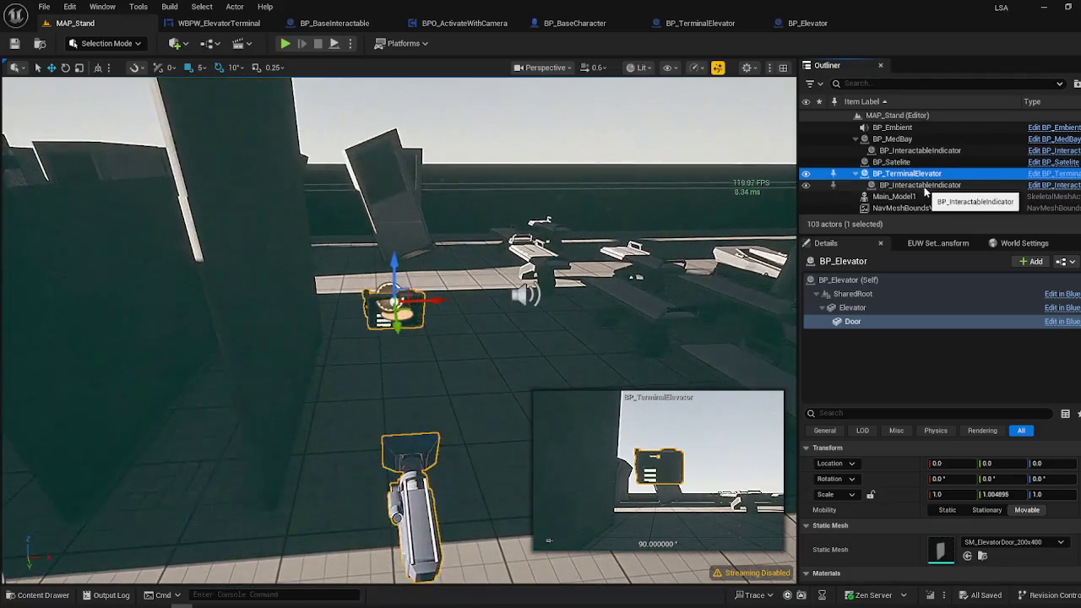
drag(531, 239, 478, 243)
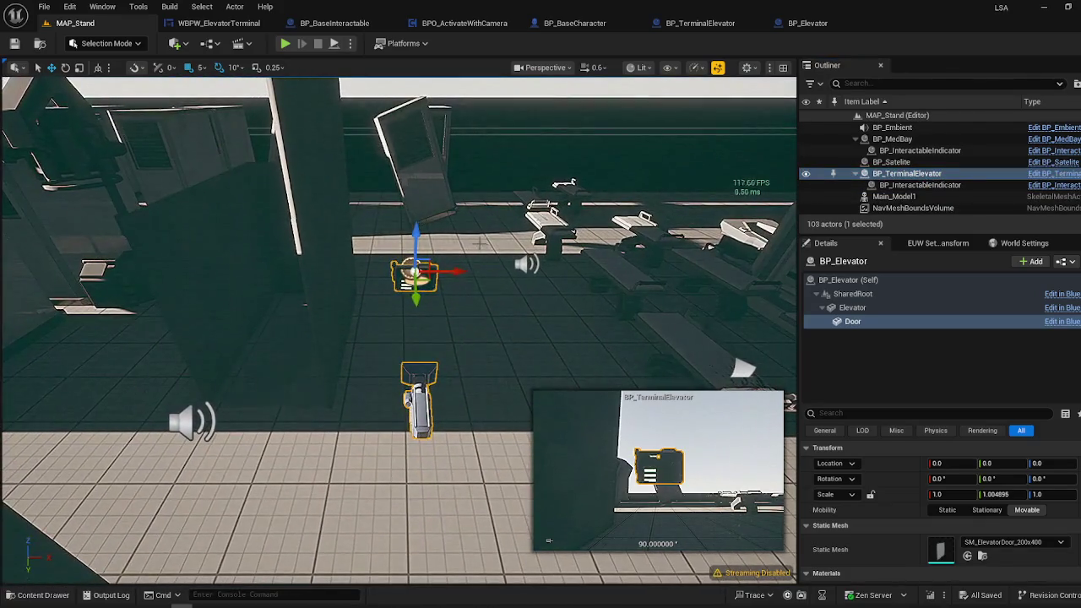
click(457, 293)
click(431, 276)
click(300, 282)
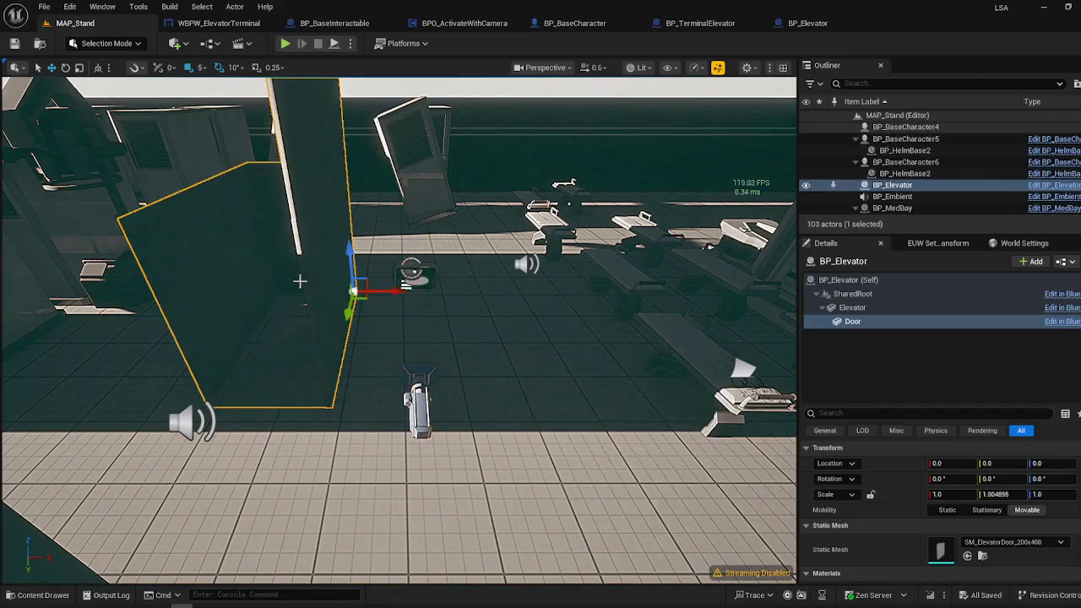
- Open BP_Elevator, check the FloorStart default, and select the Elevator mesh in the 3D preview
click(1035, 187)
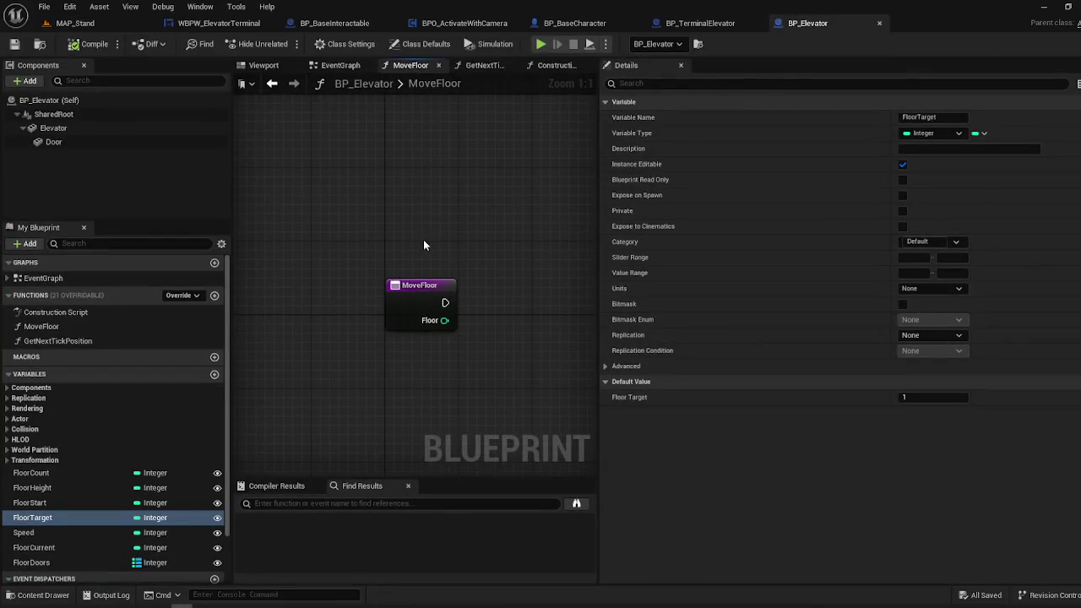
click(81, 531)
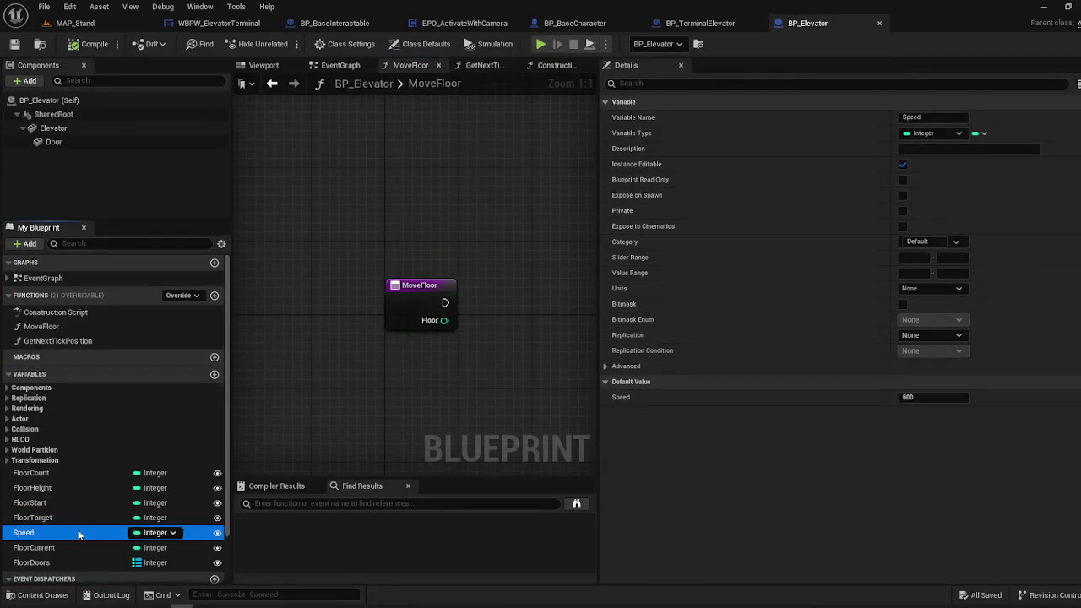
click(86, 502)
scroll(411, 281, down, 4)
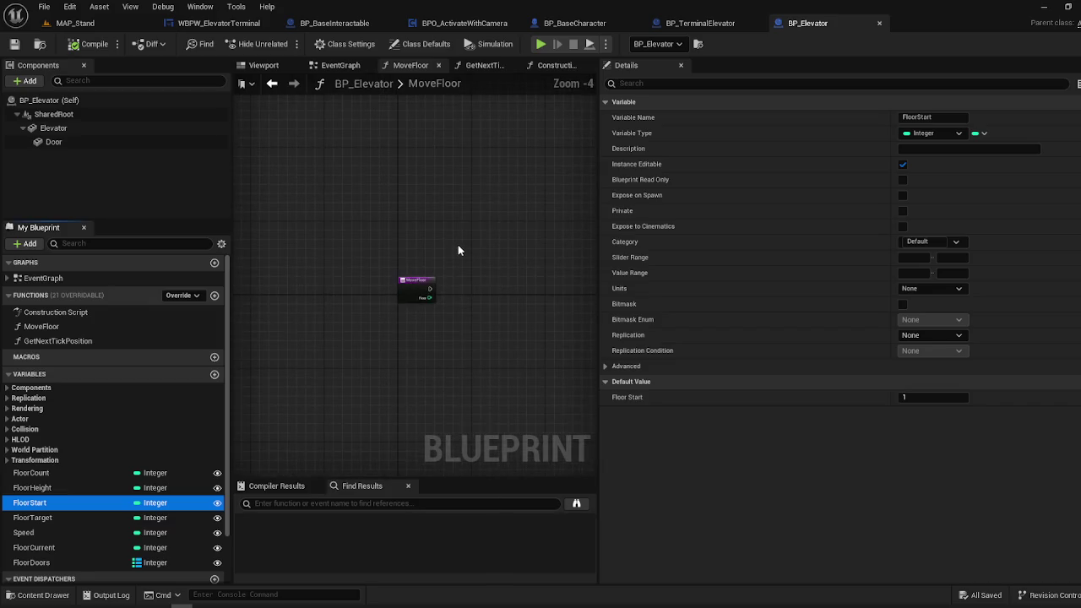
scroll(460, 244, up, 3)
click(263, 65)
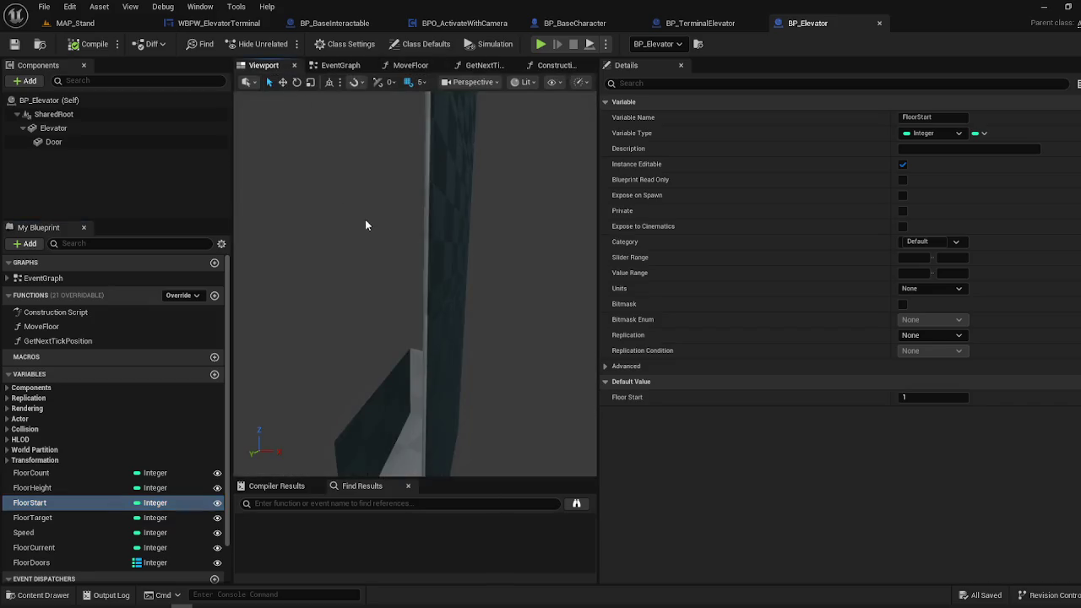
mouse_move(384, 250)
mouse_down()
mouse_move(338, 270)
mouse_move(362, 258)
mouse_up()
click(362, 258)
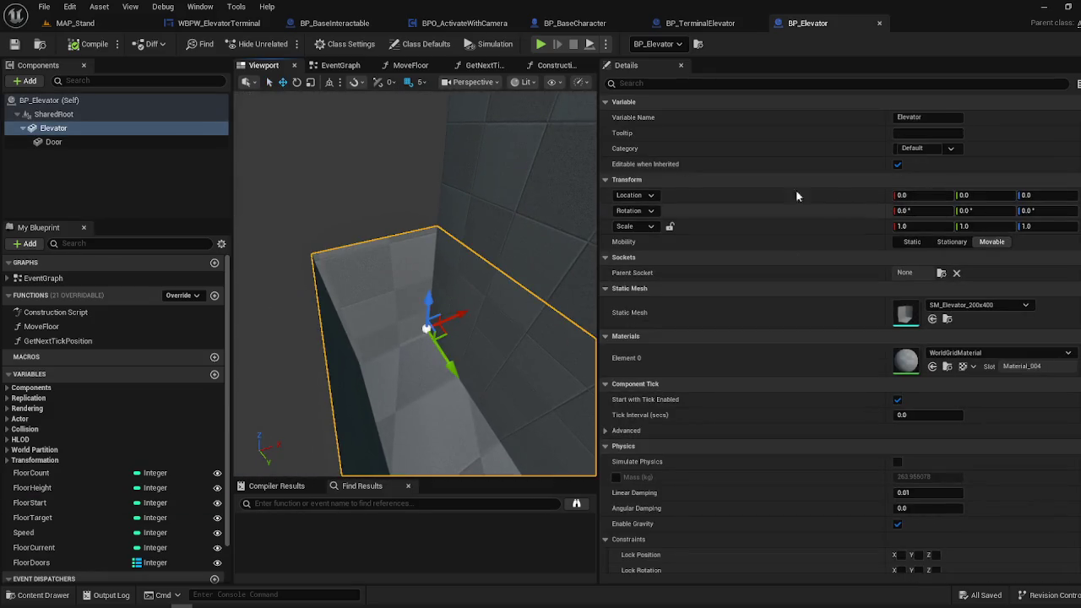
- Add a Child Actor component under Door with Child Actor Class BP_TerminalElevator
click(52, 142)
click(41, 83)
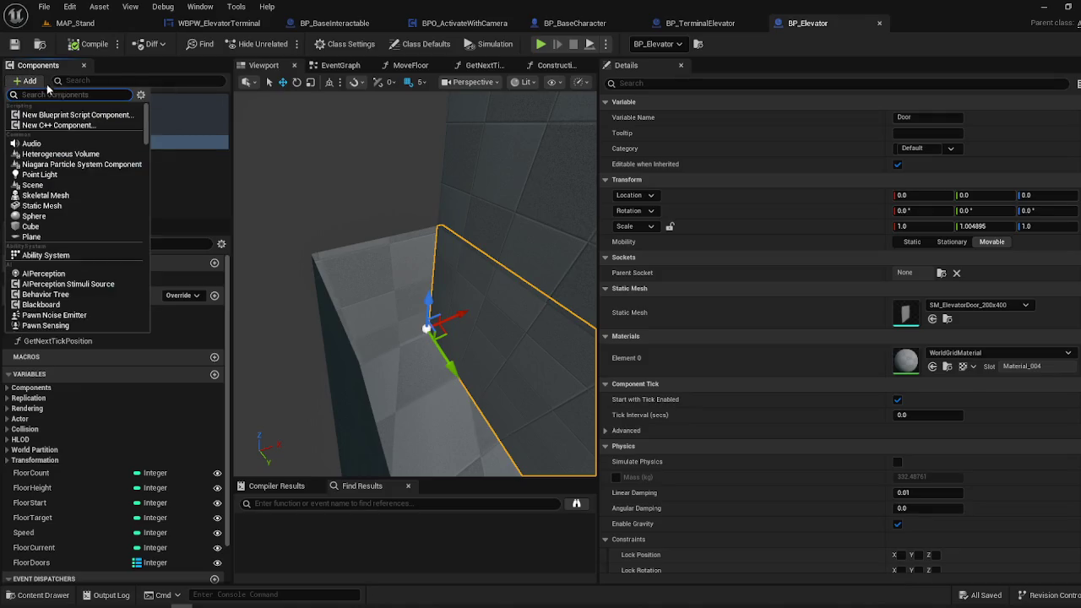
text(Ev)
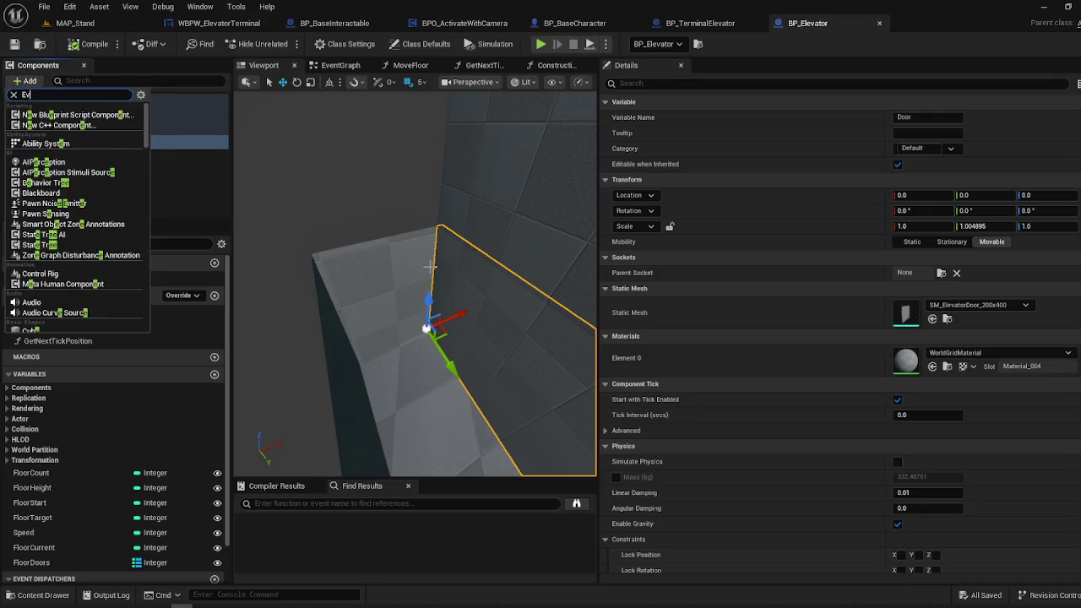
text(erm)
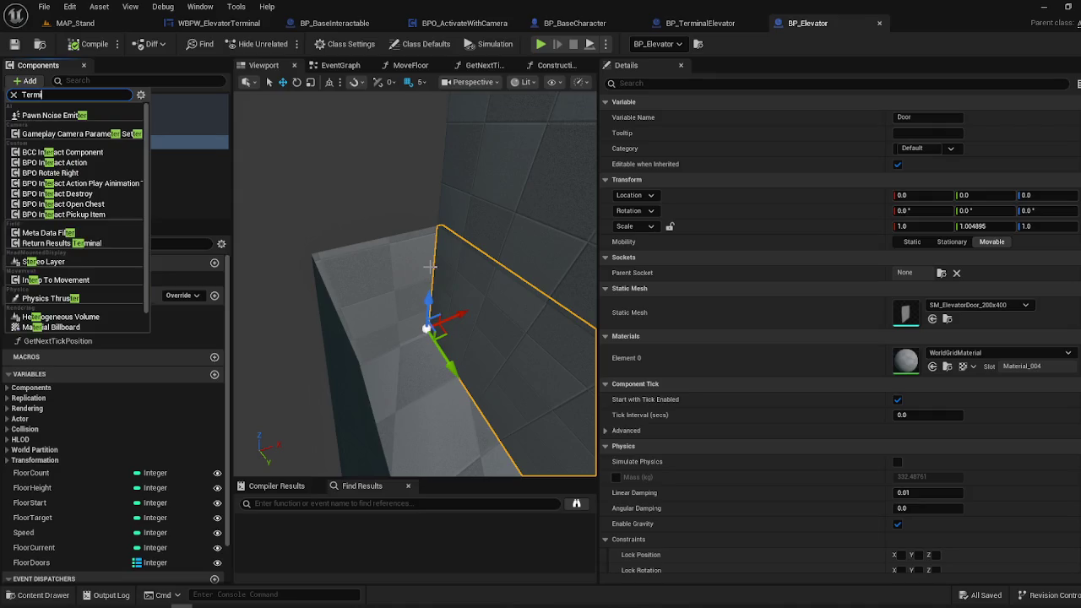
text(inalEl)
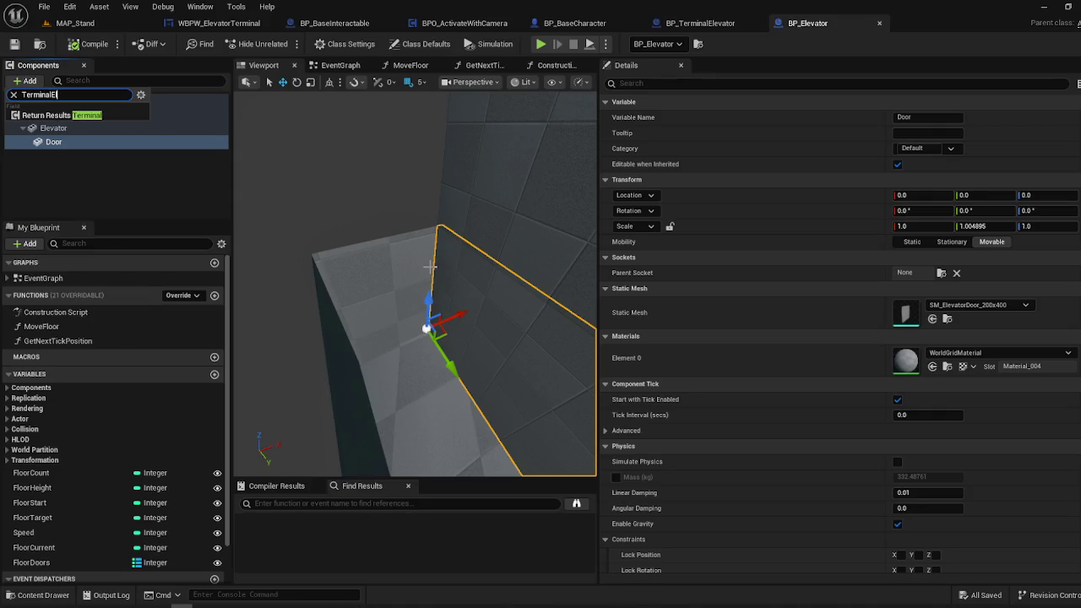
text(e)
text(ctor)
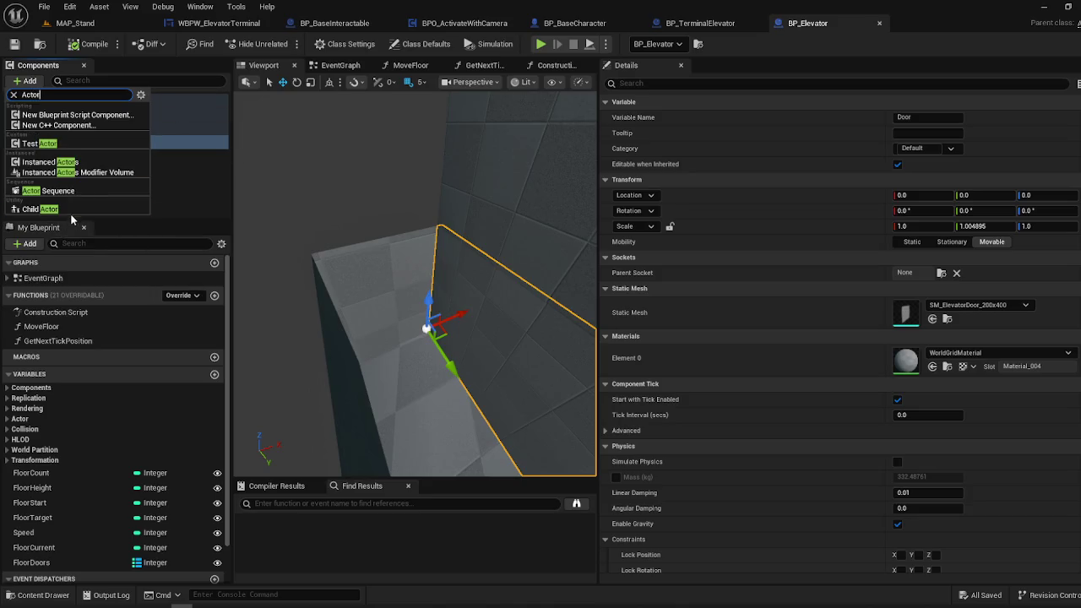
click(74, 209)
click(90, 159)
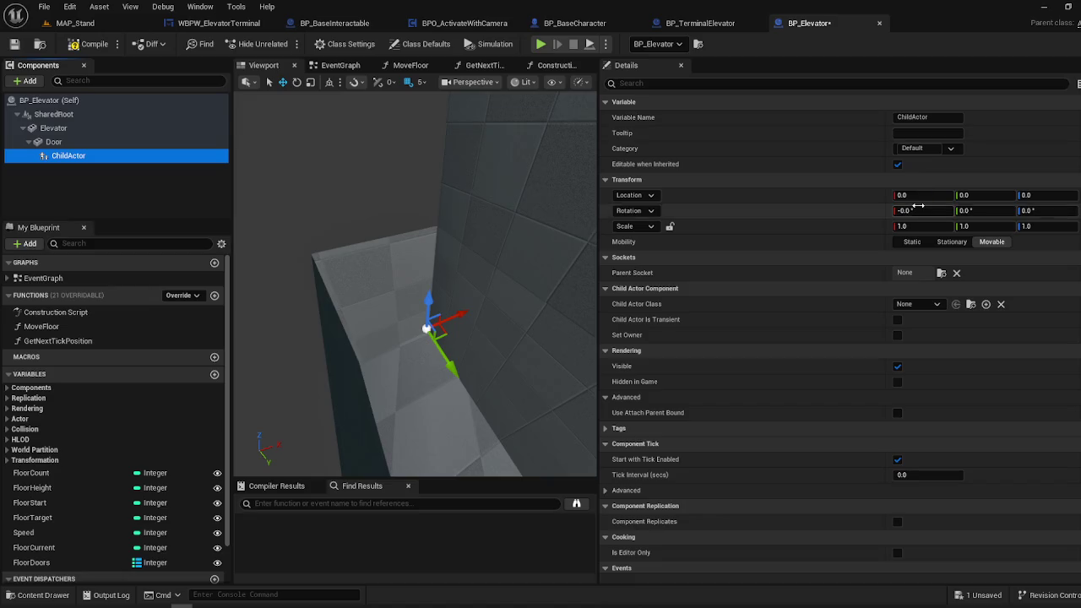
click(937, 303)
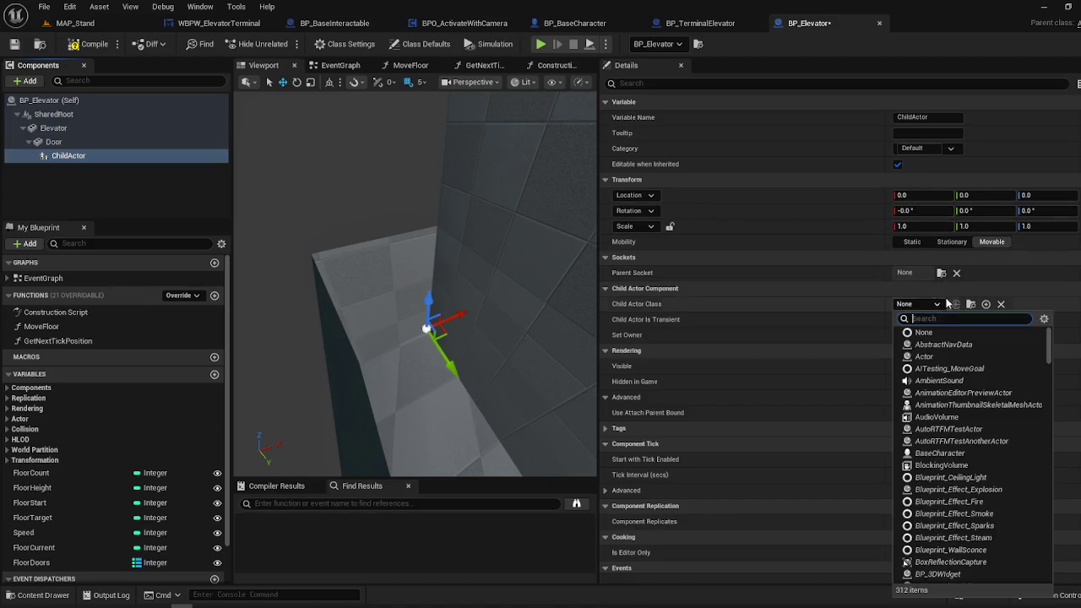
text(Terminal)
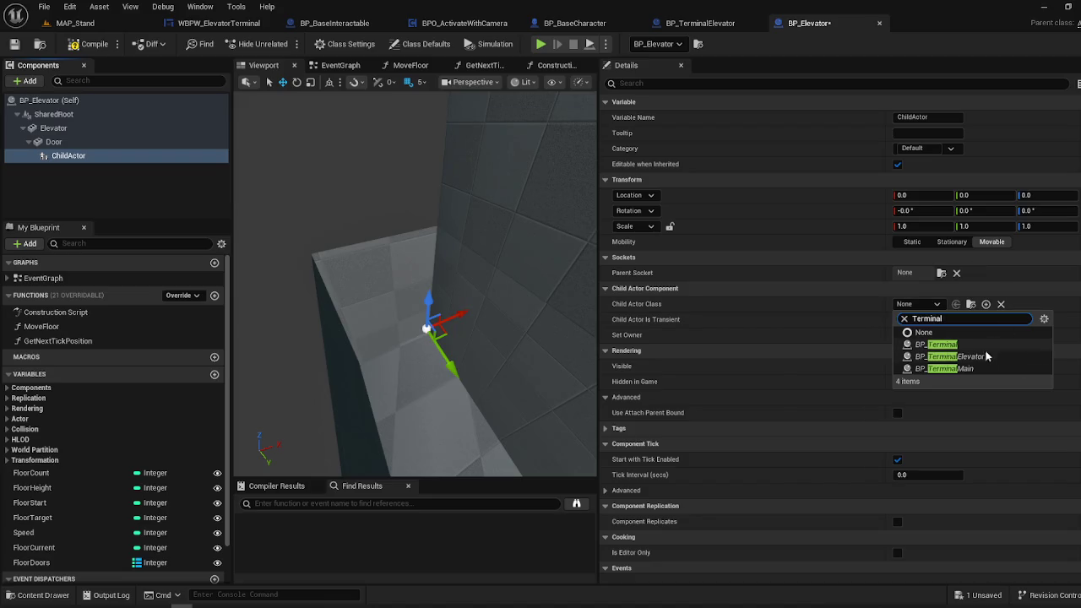
click(986, 357)
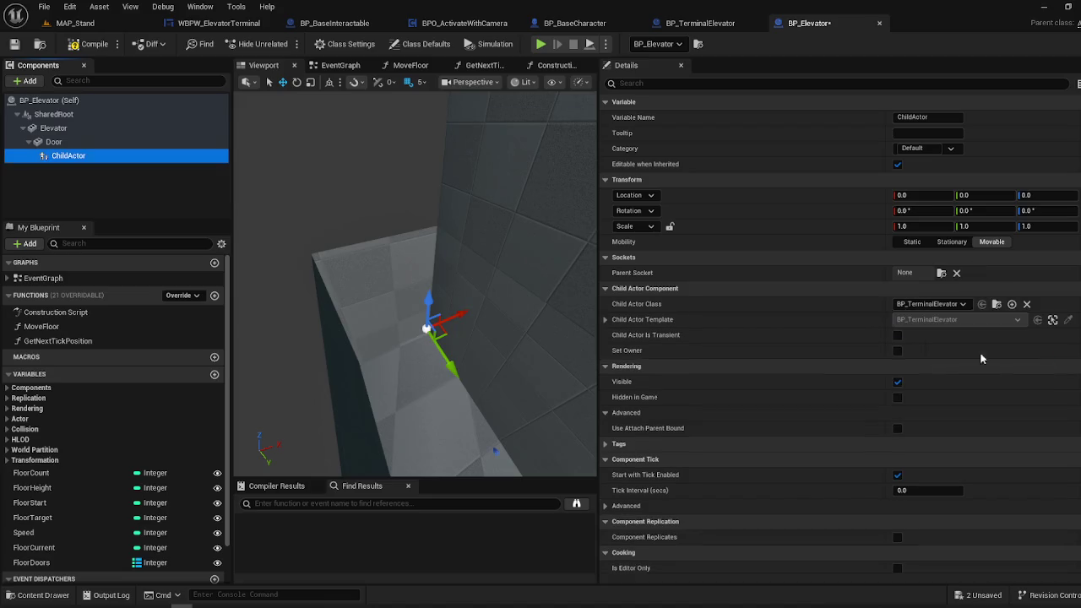
- Inspect the terminal child actor inside the elevator, nudging it along X and framing it
drag(451, 289, 420, 283)
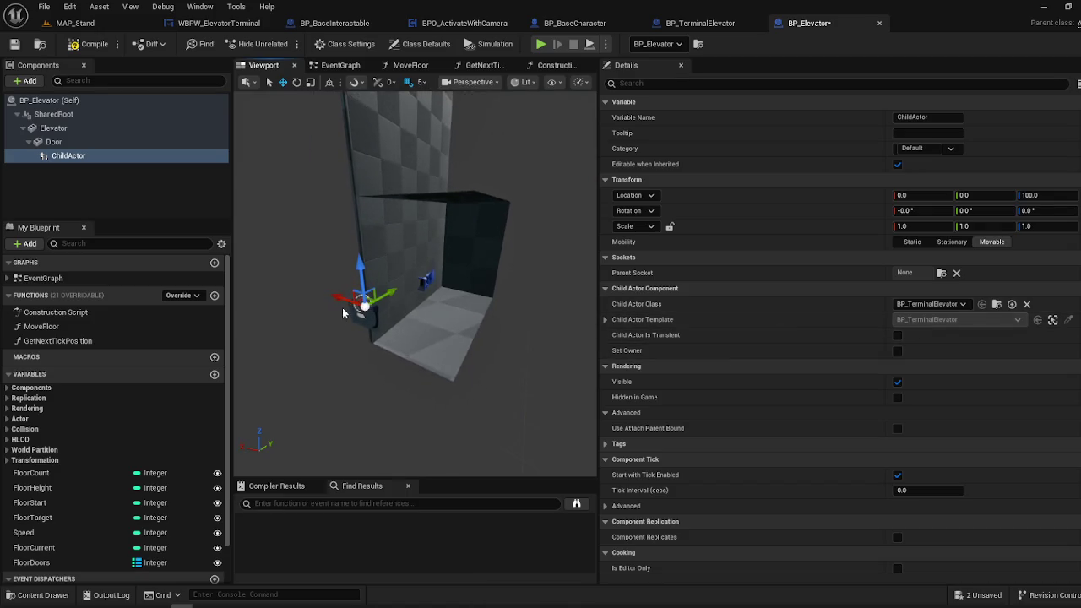
drag(341, 300, 379, 324)
scroll(394, 312, up, 5)
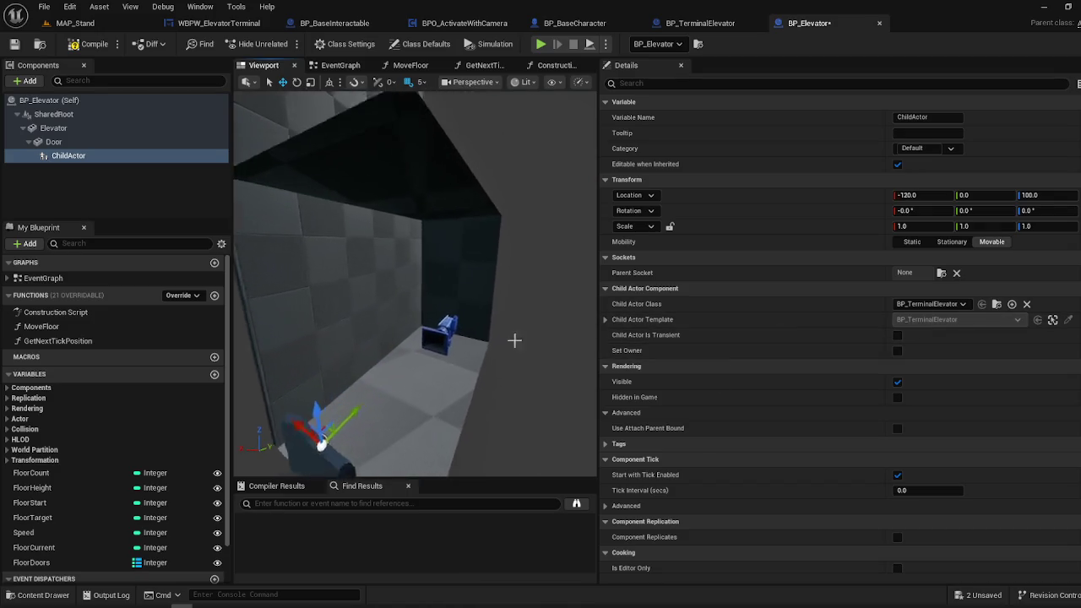
click(605, 319)
click(604, 319)
scroll(741, 348, down, 2)
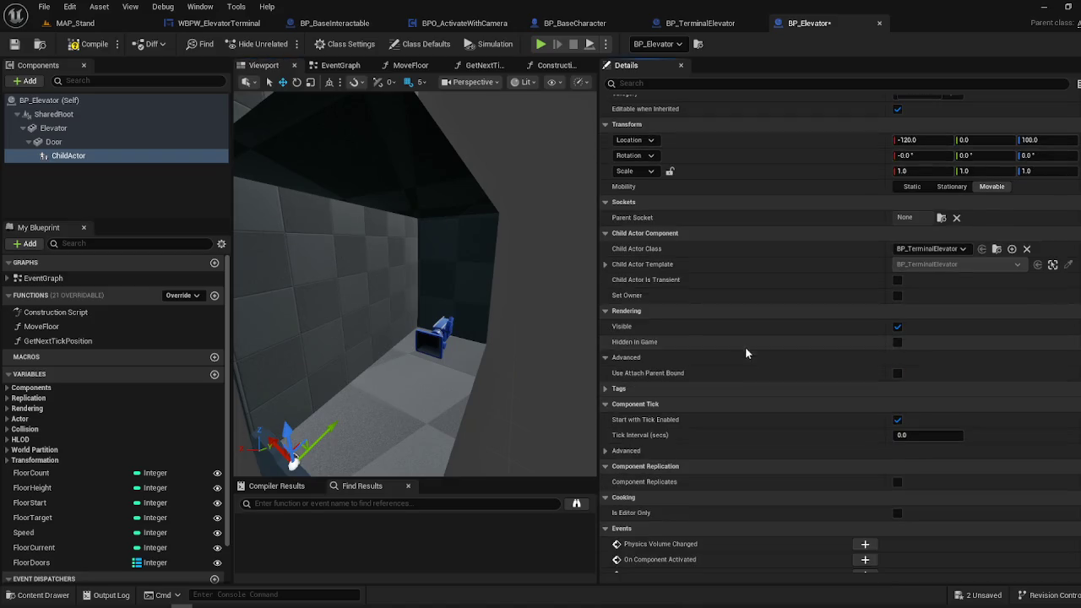
key(f)
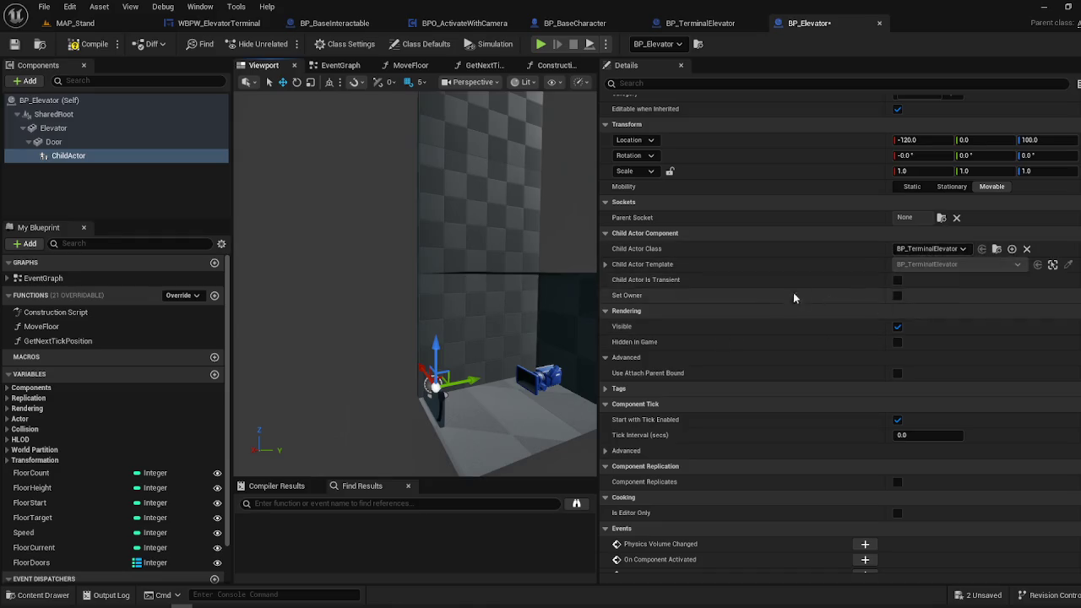
scroll(944, 425, down, 6)
scroll(944, 420, up, 8)
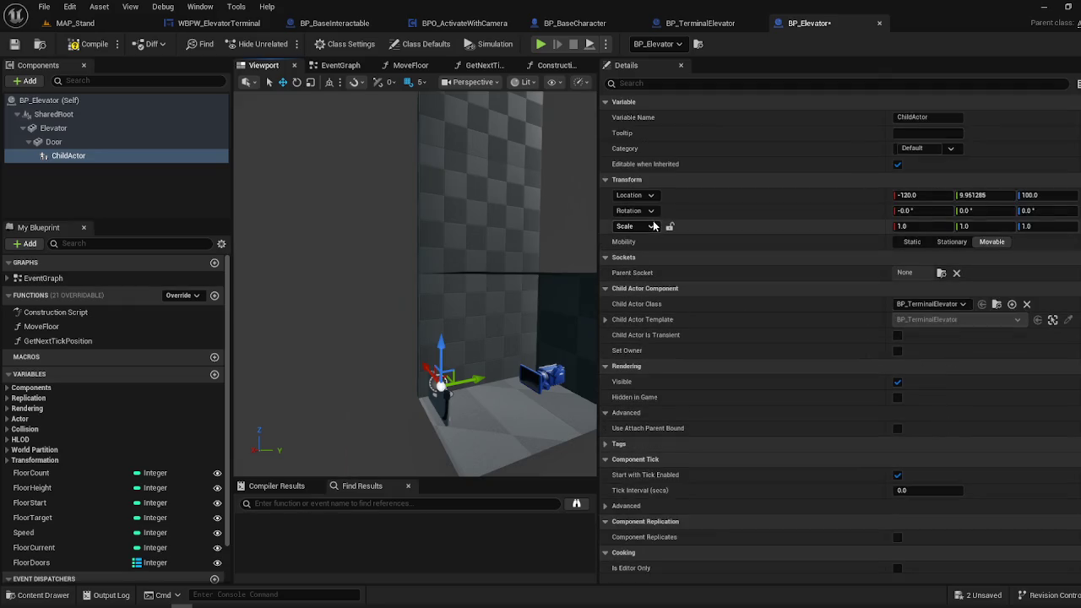
click(72, 186)
click(68, 156)
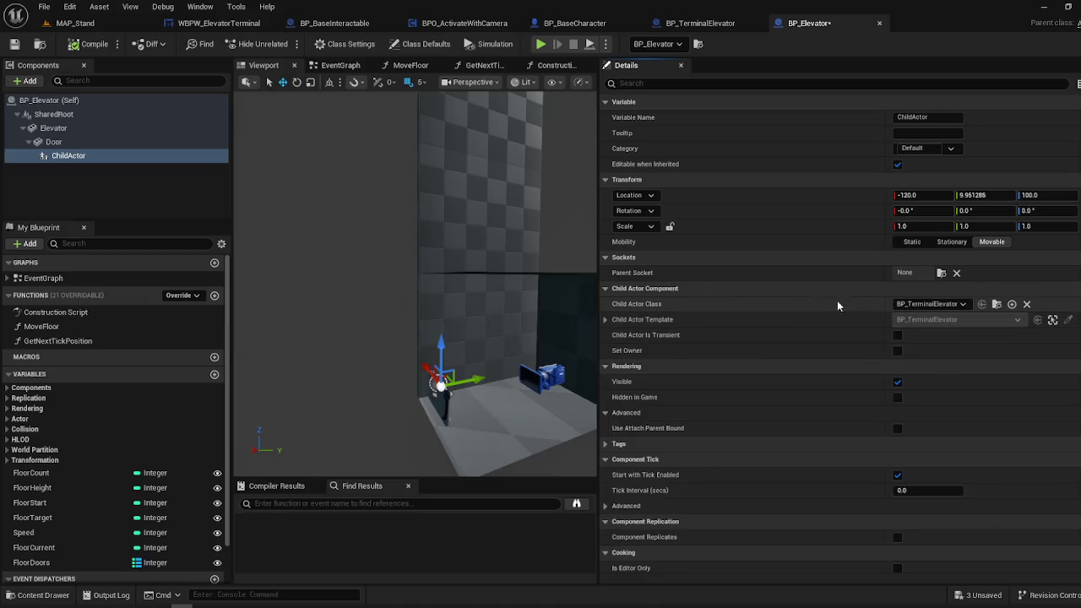
- Compare the Door and ChildActor components and review the child actor class without changing it
drag(441, 402, 486, 404)
click(106, 169)
click(54, 142)
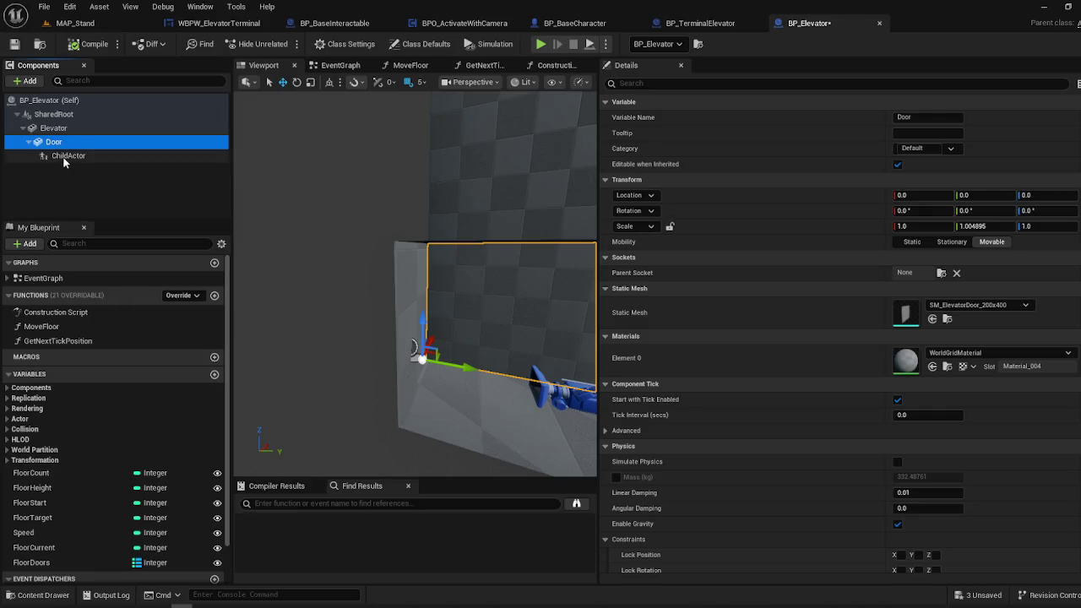
click(66, 156)
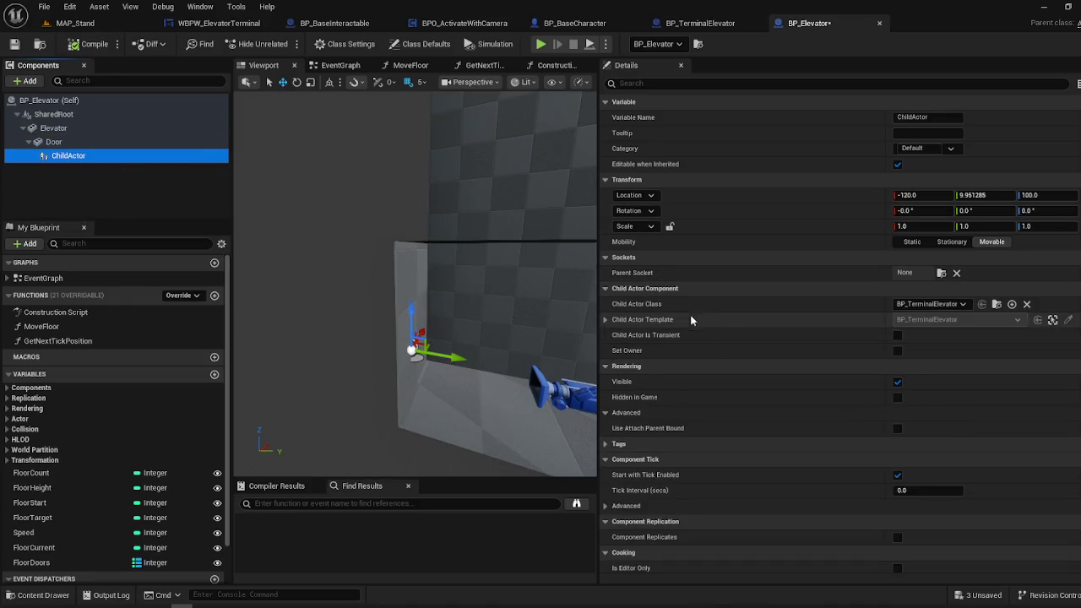
click(962, 305)
click(967, 307)
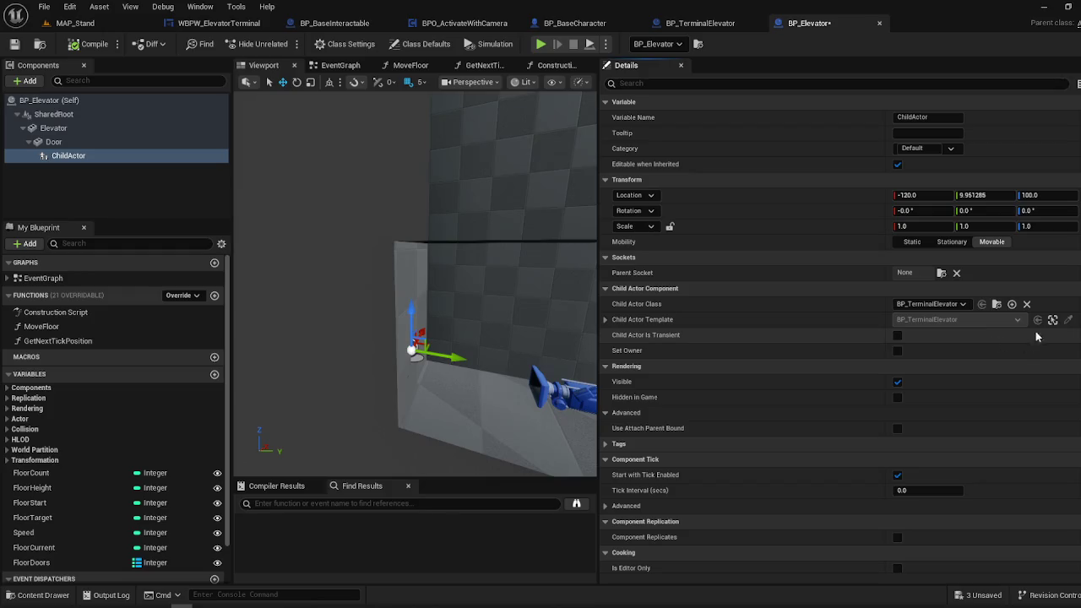
mouse_move(482, 352)
mouse_down()
mouse_move(498, 375)
mouse_move(465, 355)
mouse_move(463, 339)
mouse_move(459, 358)
mouse_move(411, 341)
mouse_up()
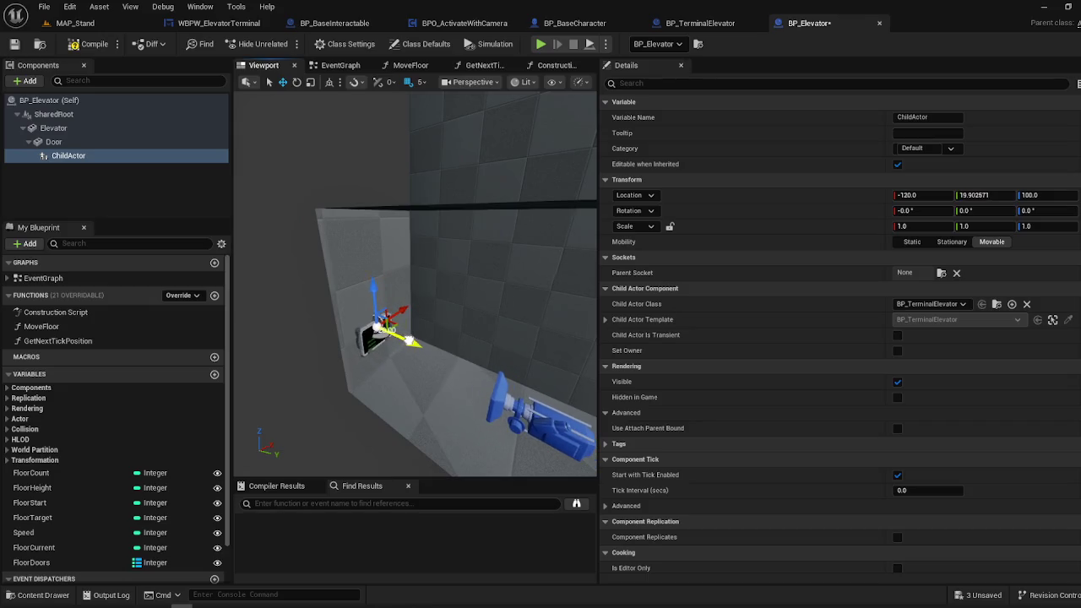
- Raise the terminal ChildActor from Z 100 to 175 and tilt it to -10 degrees
drag(369, 282, 371, 244)
key(e)
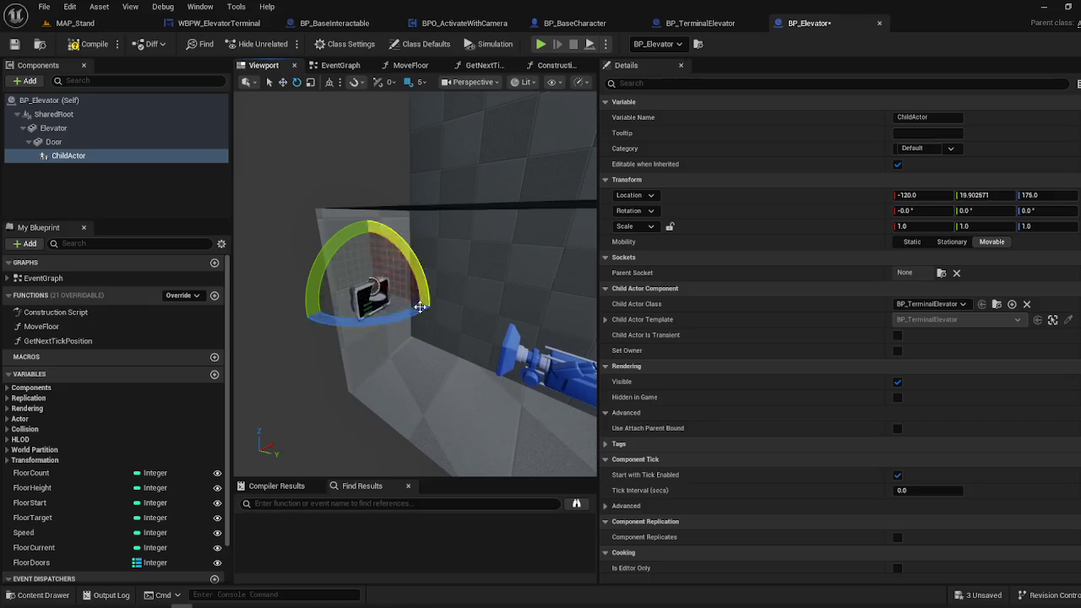
drag(432, 266, 415, 259)
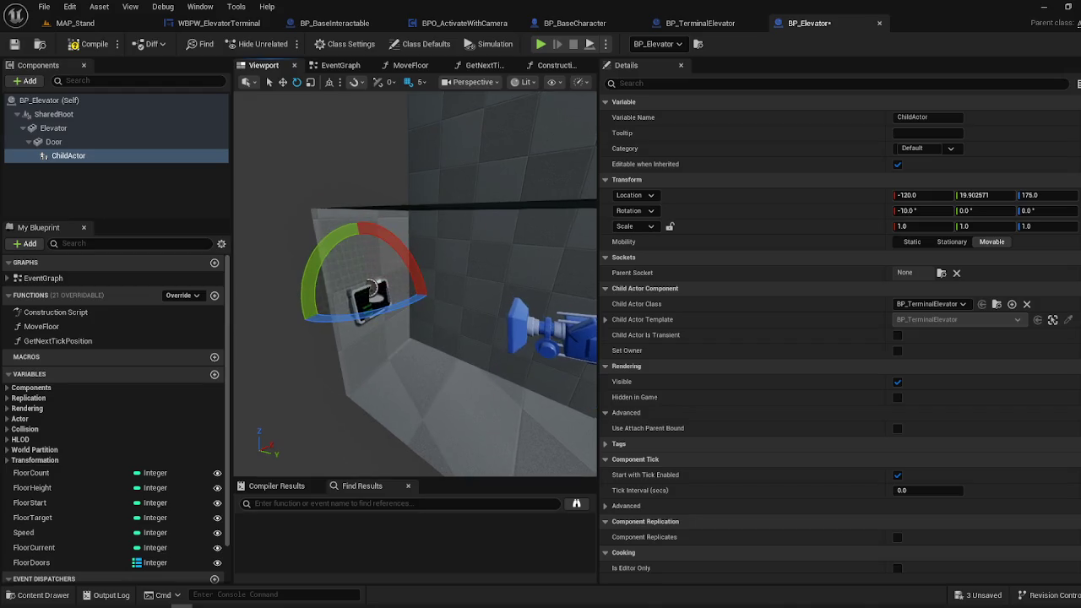
click(407, 269)
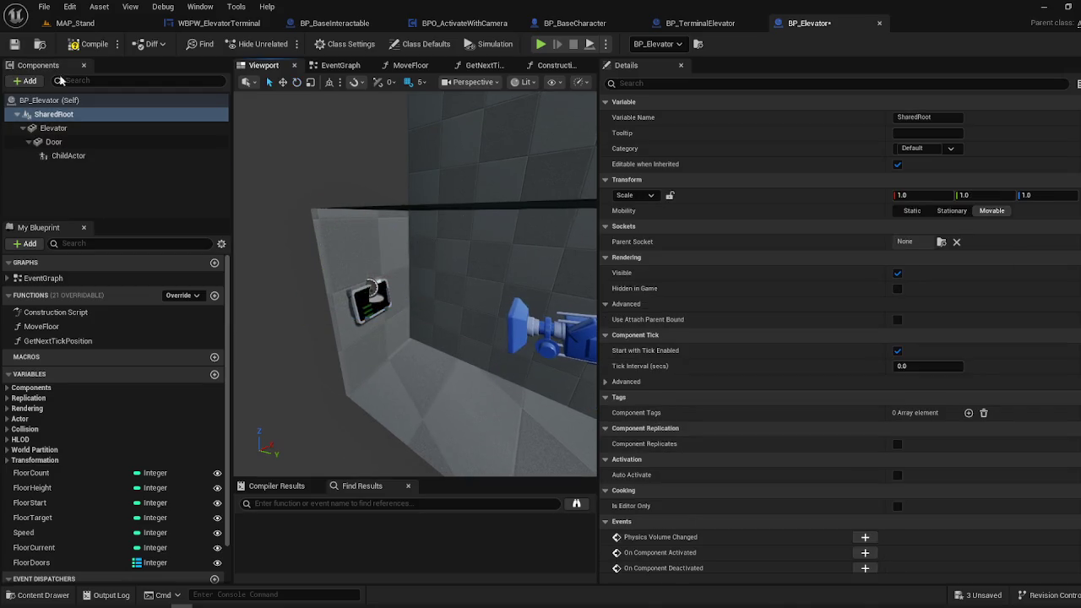
key(Down)
key(Down)
key(Down)
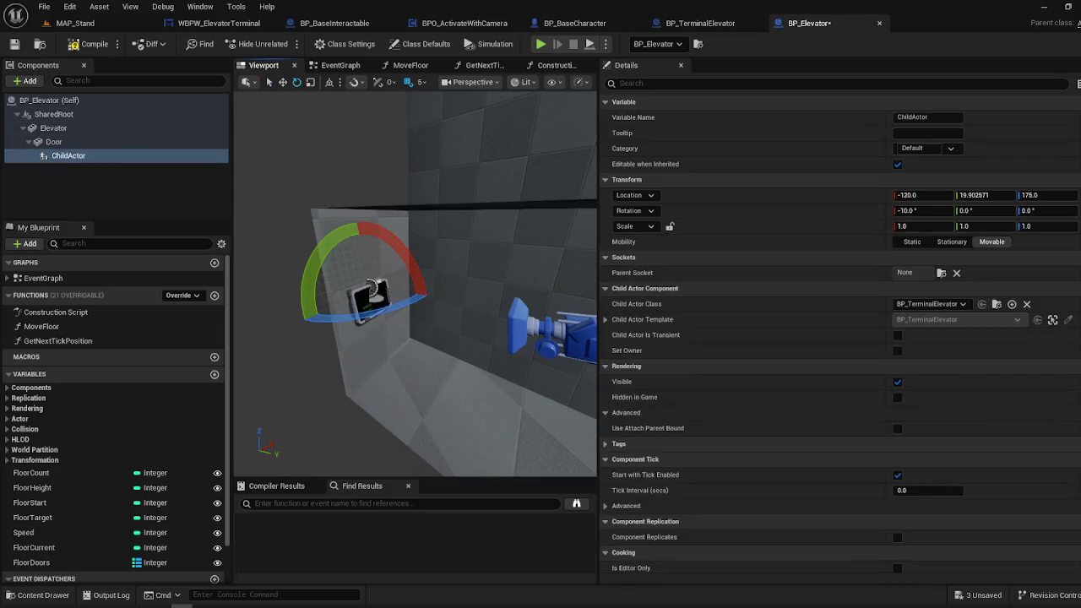
drag(450, 324, 439, 269)
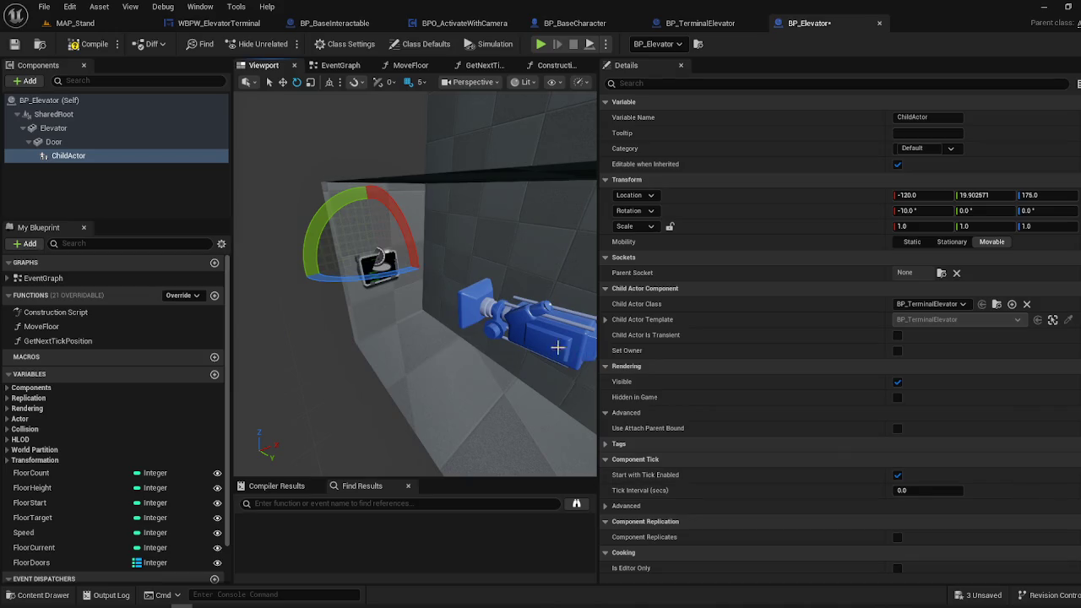
mouse_move(557, 346)
mouse_down()
mouse_move(528, 329)
mouse_move(506, 338)
mouse_up()
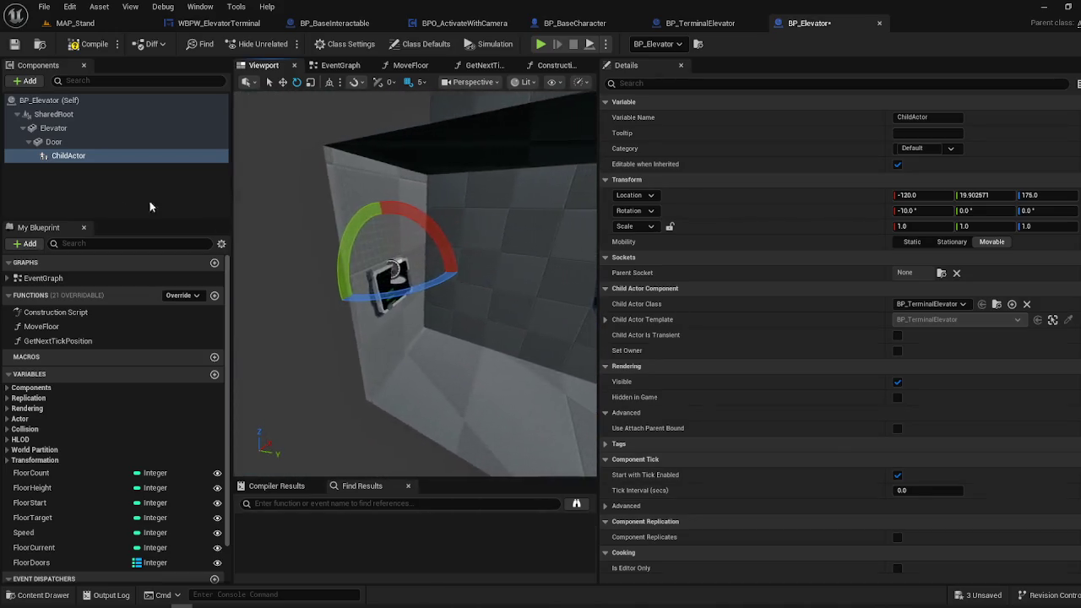
- Reparent ChildActor directly under Elevator instead of Door and frame the terminal
click(52, 141)
drag(66, 154, 70, 135)
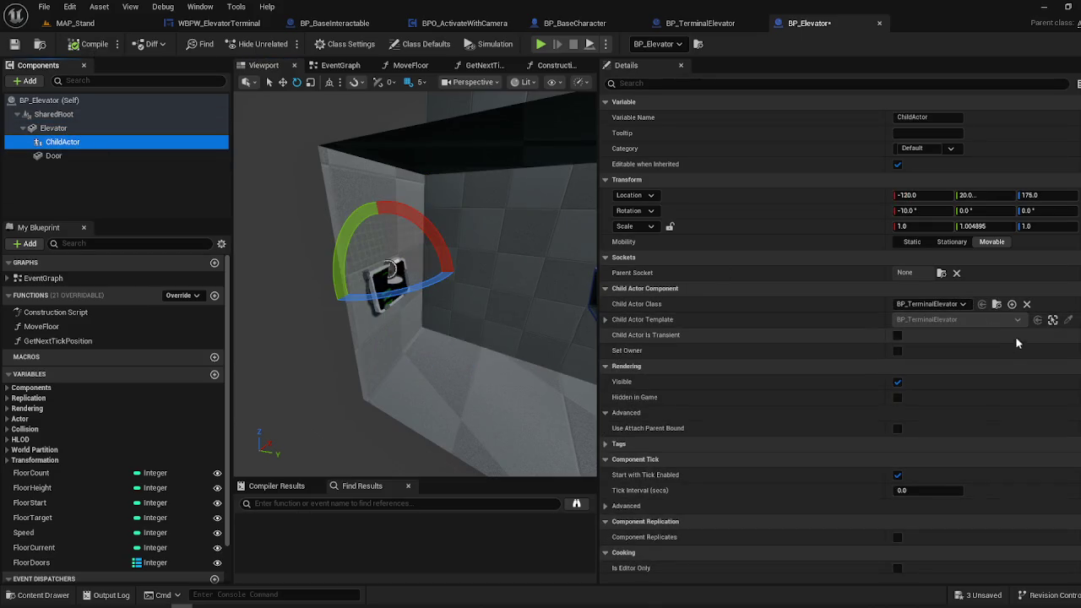
scroll(899, 279, down, 5)
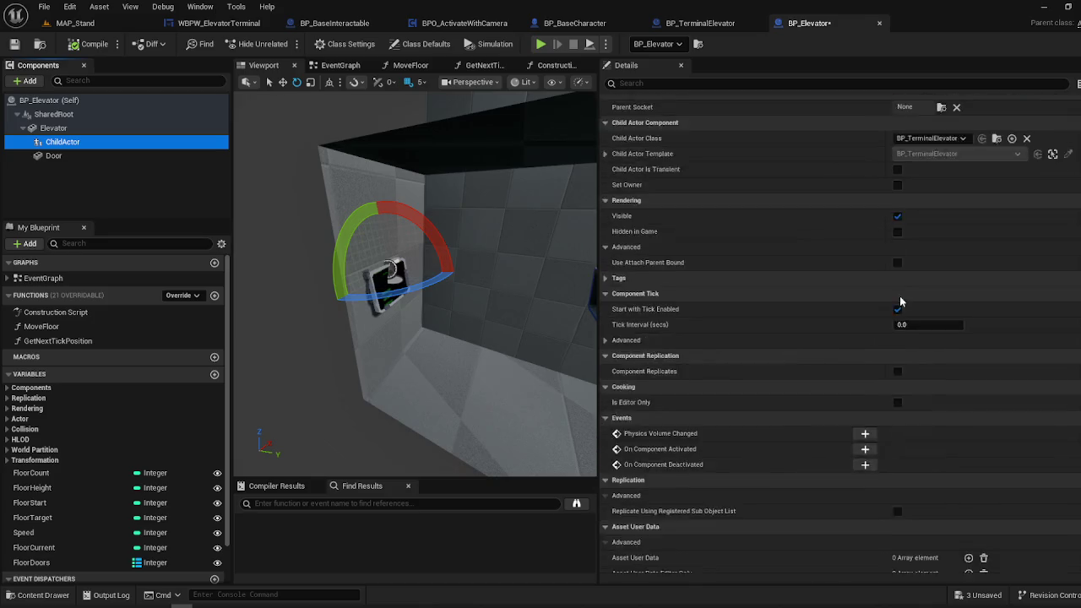
click(529, 388)
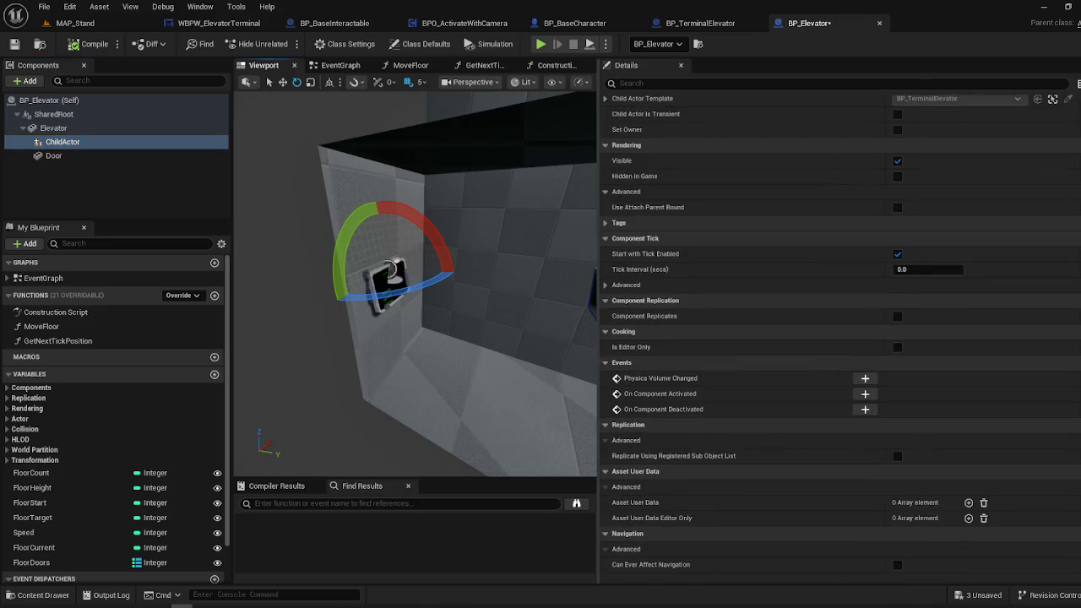
click(379, 287)
key(w)
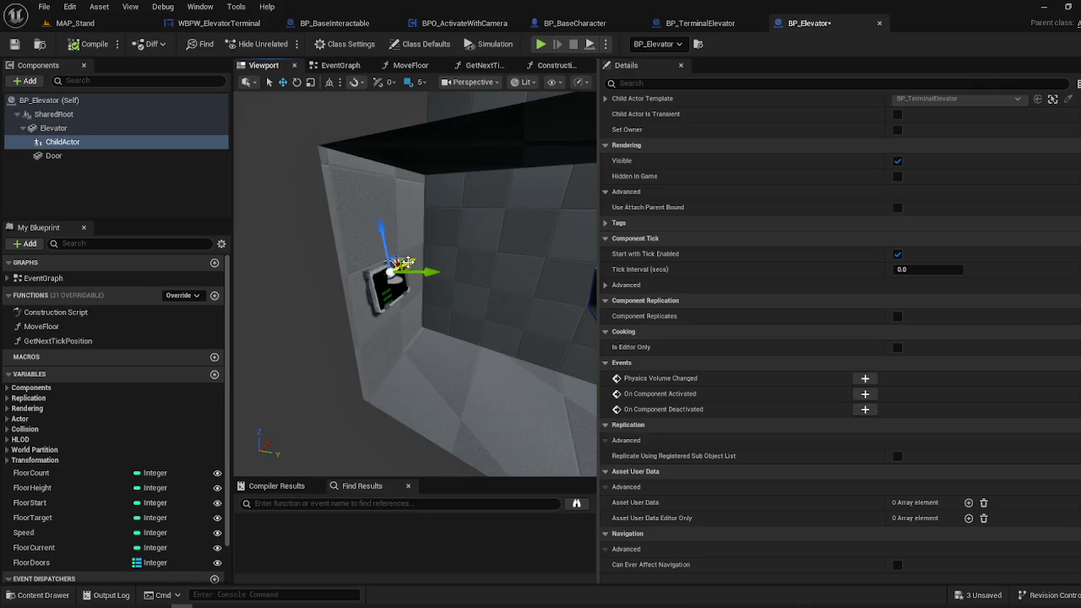
key(f)
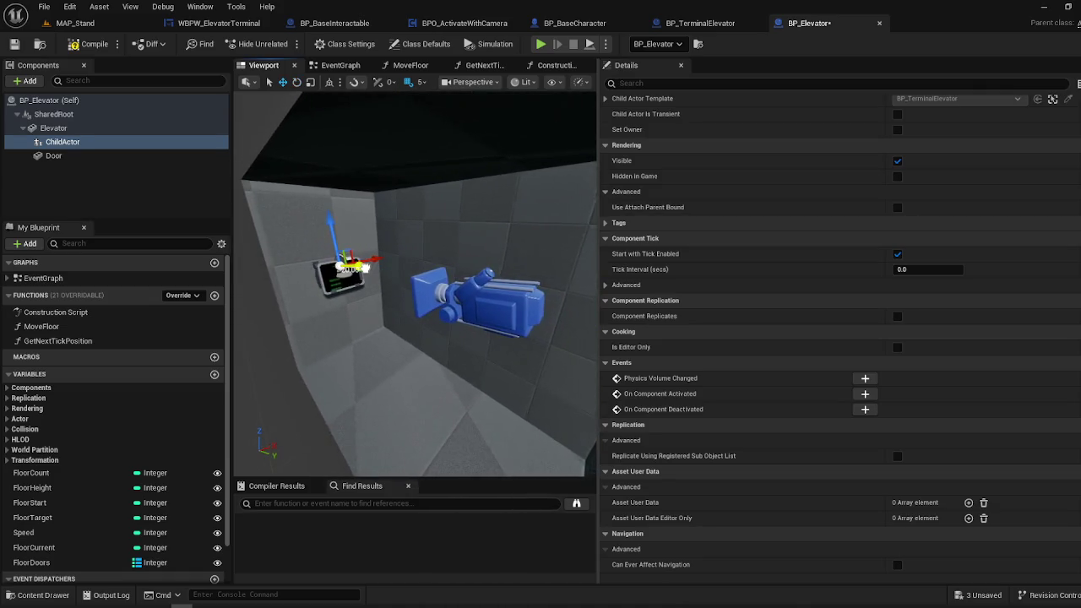
mouse_move(414, 287)
mouse_down()
mouse_move(338, 300)
mouse_move(370, 281)
mouse_move(375, 301)
mouse_move(325, 308)
mouse_move(528, 357)
mouse_up()
- Save and compile BP_Elevator, then recheck the terminal up close
key(ctrl+s)
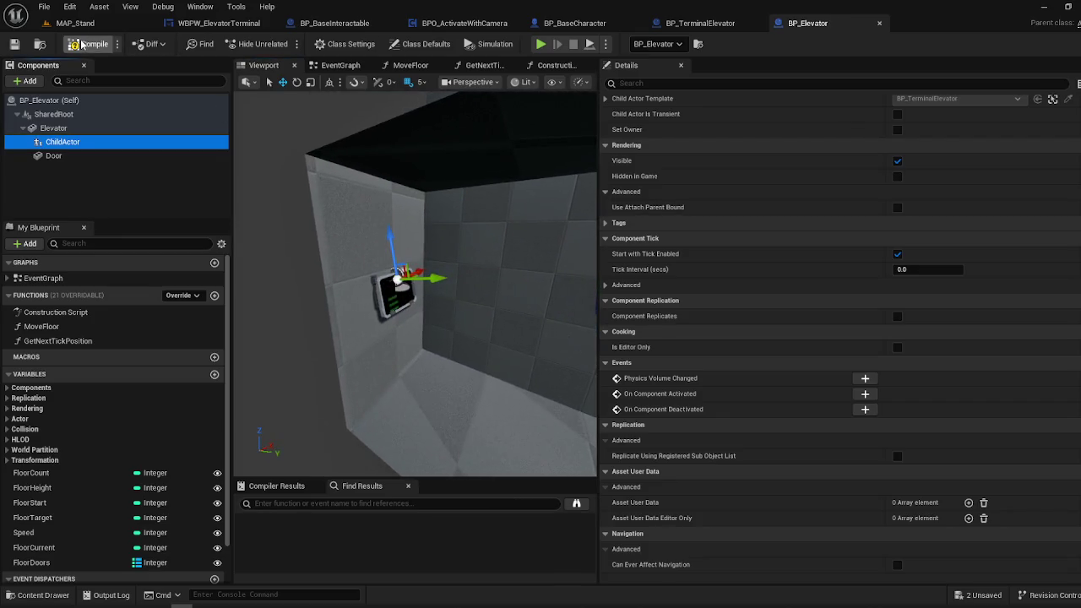
click(82, 44)
click(86, 142)
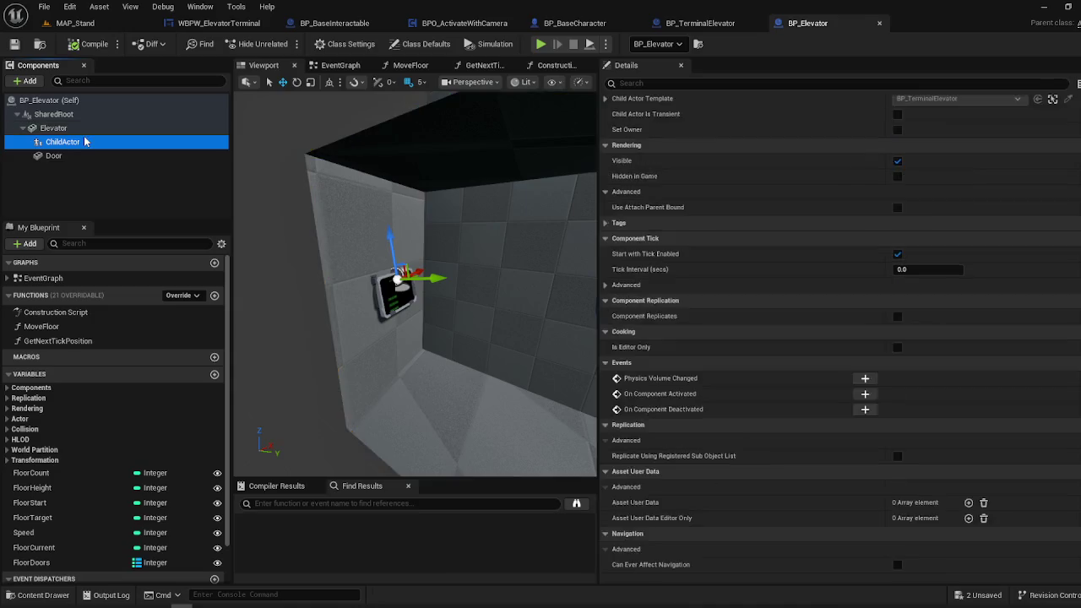
click(477, 249)
mouse_move(381, 234)
mouse_down()
mouse_move(363, 270)
mouse_move(388, 304)
mouse_move(473, 314)
mouse_up()
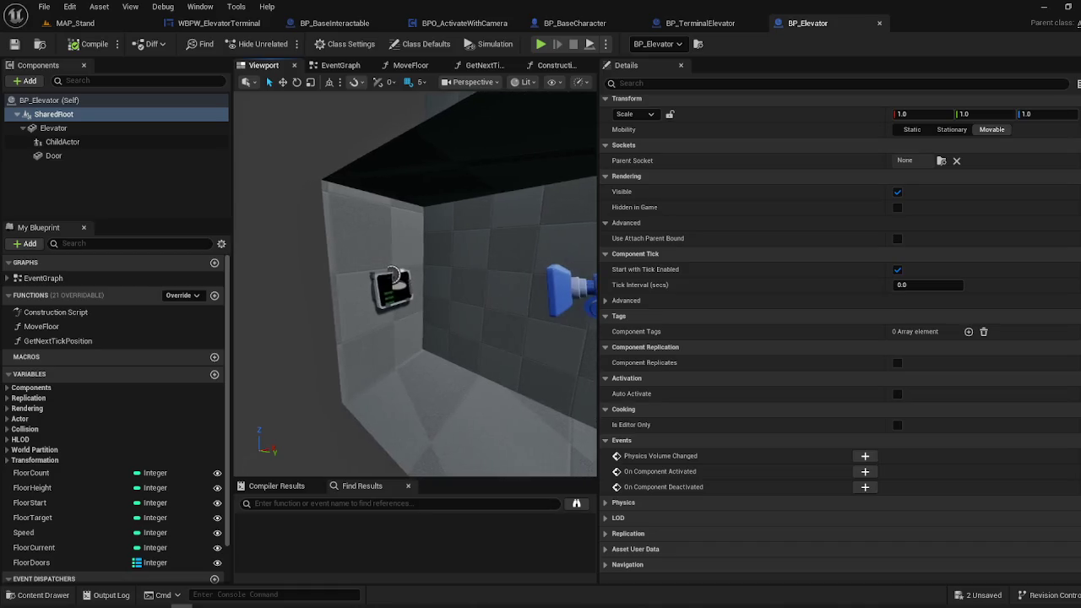
click(59, 8)
mouse_move(44, 8)
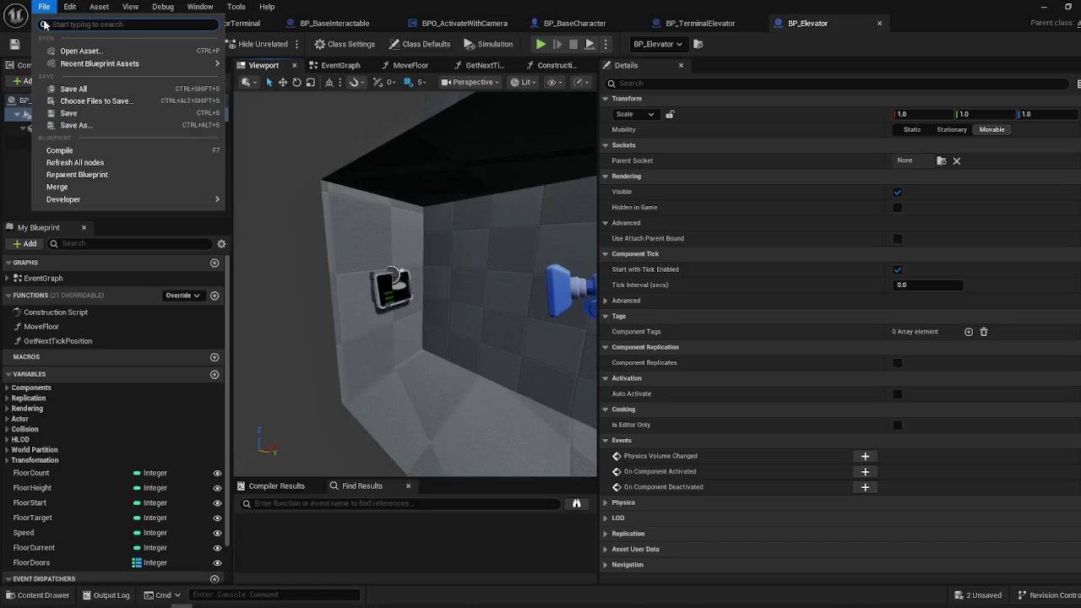
click(376, 208)
- Return to the MAP_Stand level and orbit around the placed elevator
click(74, 23)
drag(473, 321, 499, 313)
scroll(1013, 511, down, 3)
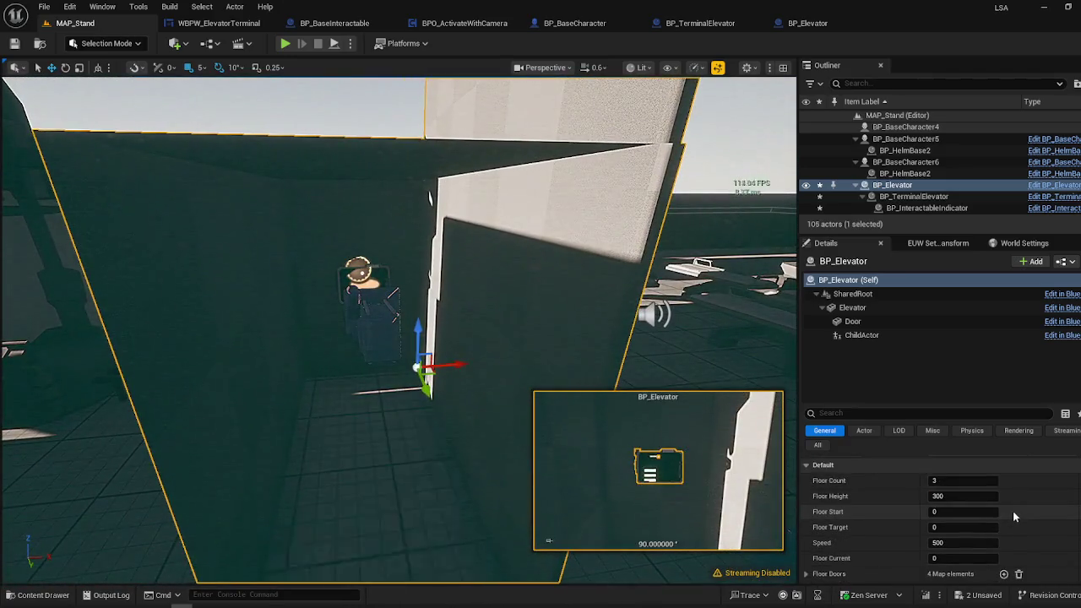
scroll(1012, 511, up, 3)
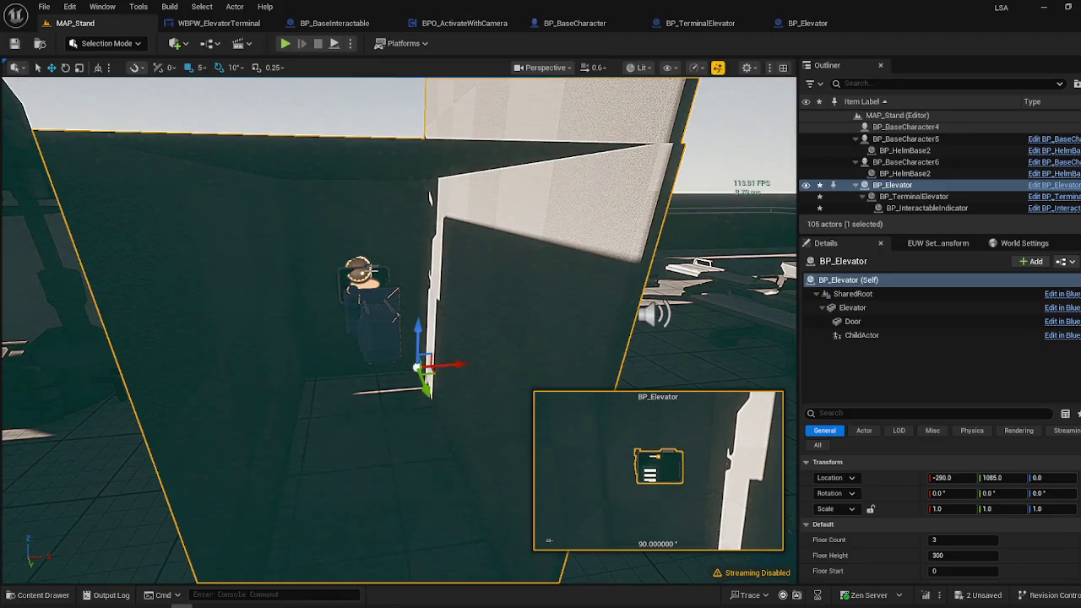
drag(472, 320, 540, 314)
click(624, 287)
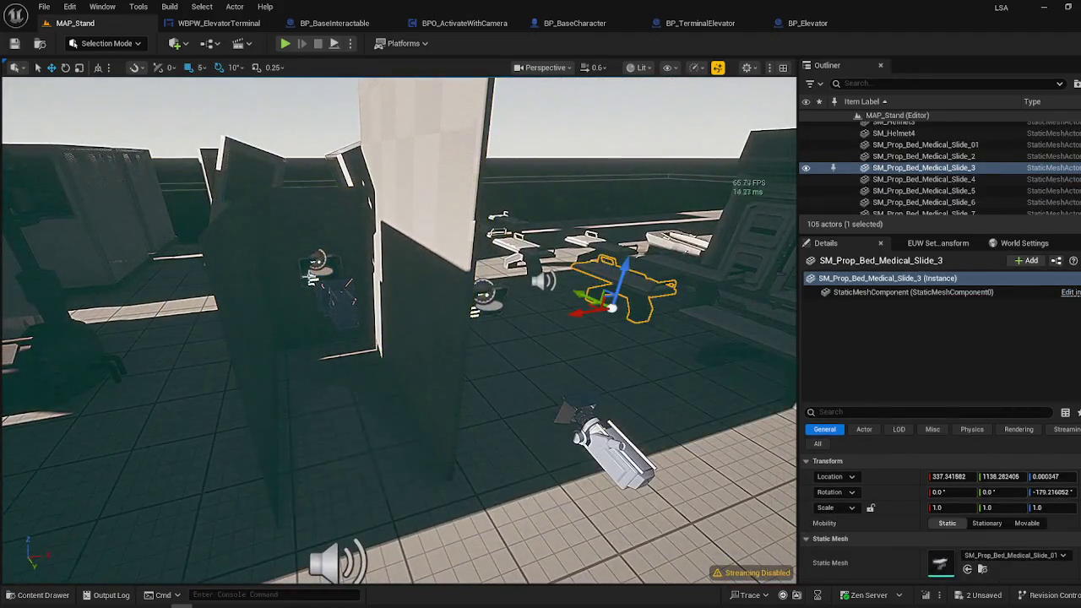
- Check the placed BP_Elevator's Door, Elevator and ChildActor components; ChildActor sits at -90, 20, 175
click(310, 278)
click(812, 336)
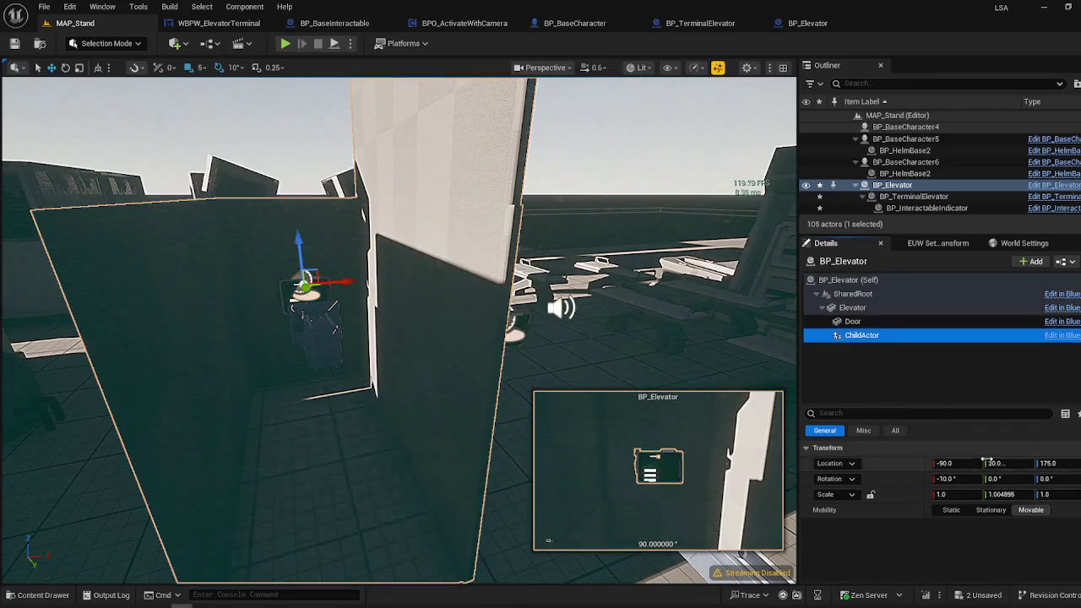
click(835, 322)
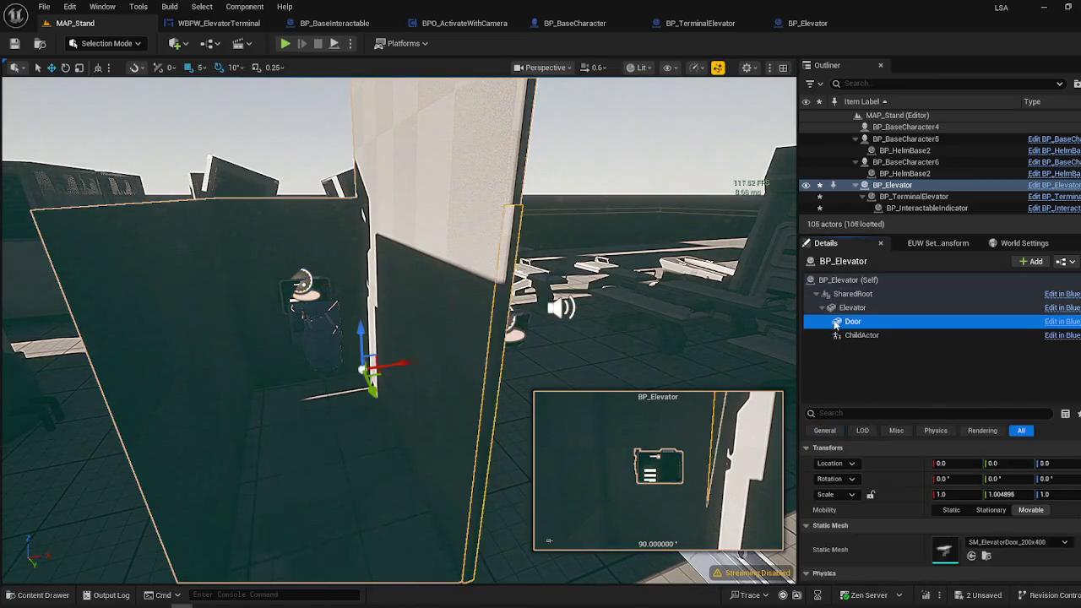
click(852, 307)
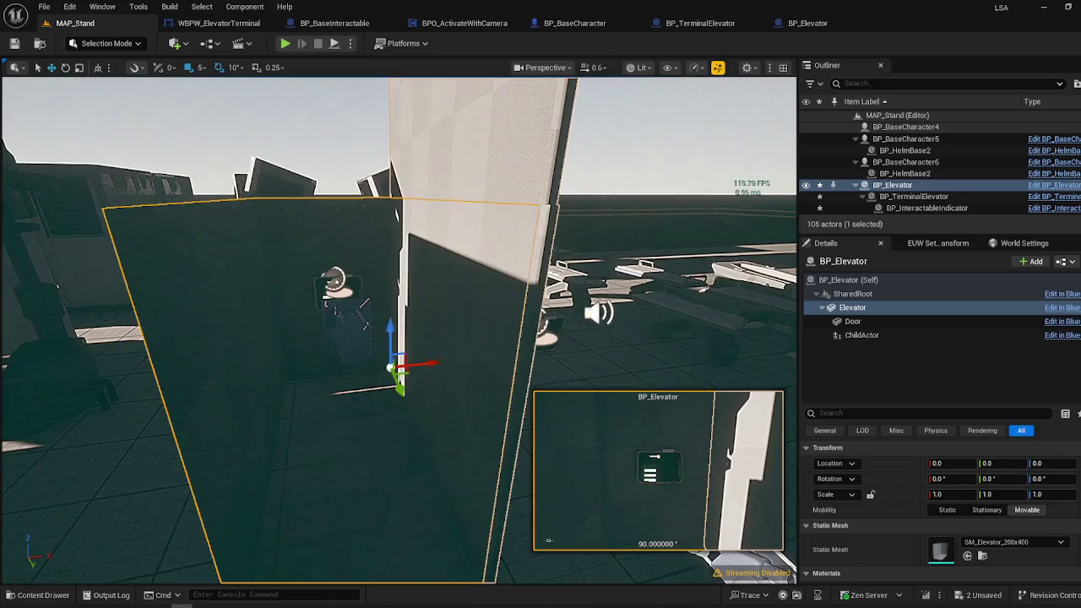
click(861, 335)
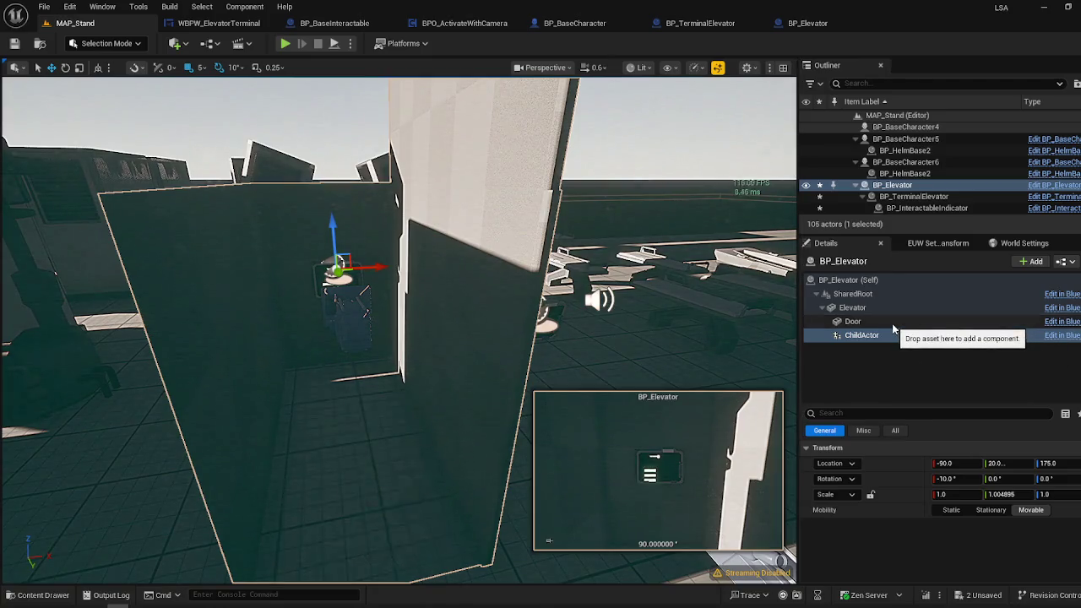
click(878, 202)
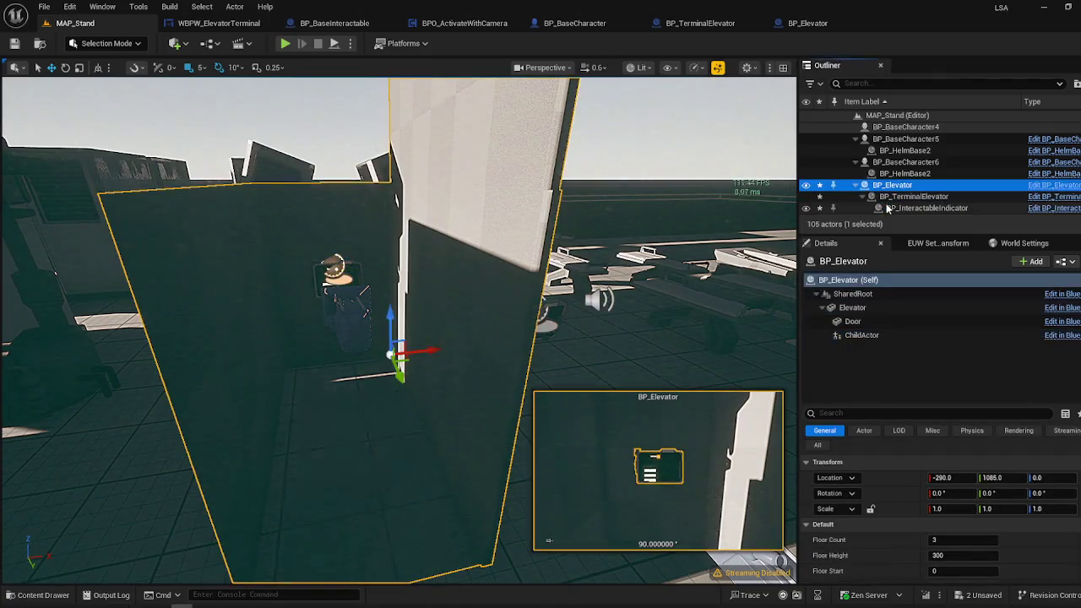
scroll(887, 208, down, 3)
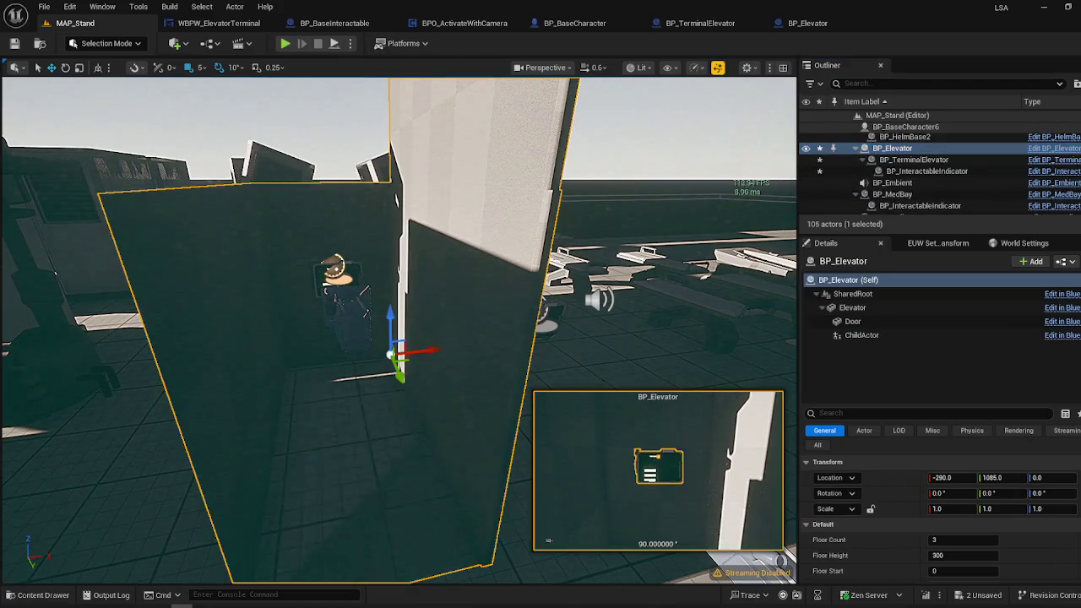
- Play-test the level, walking the character up to the wall terminal, then end the session
click(285, 44)
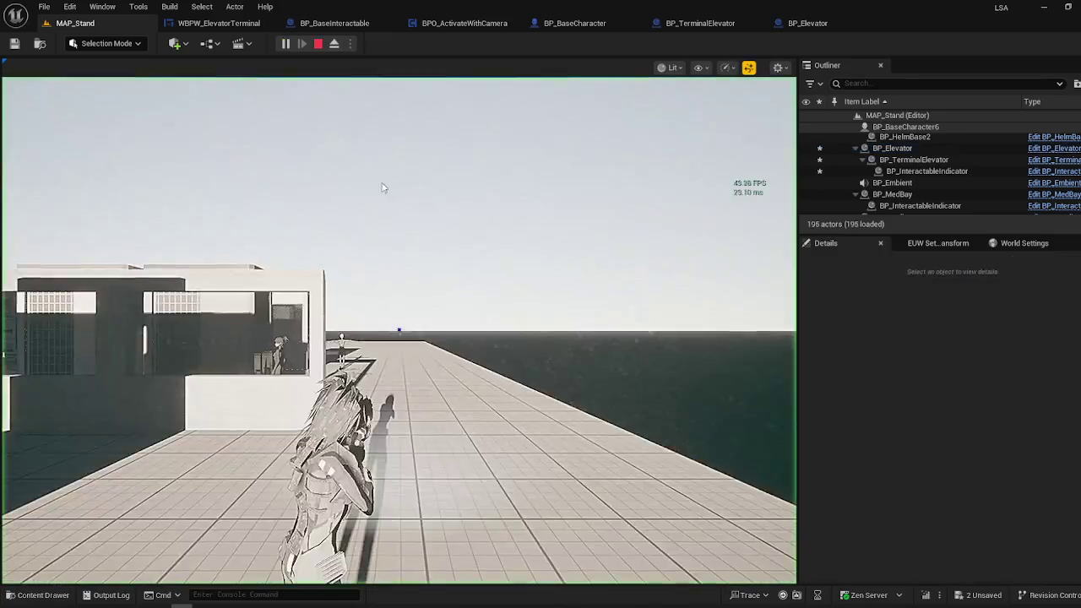
key(w)
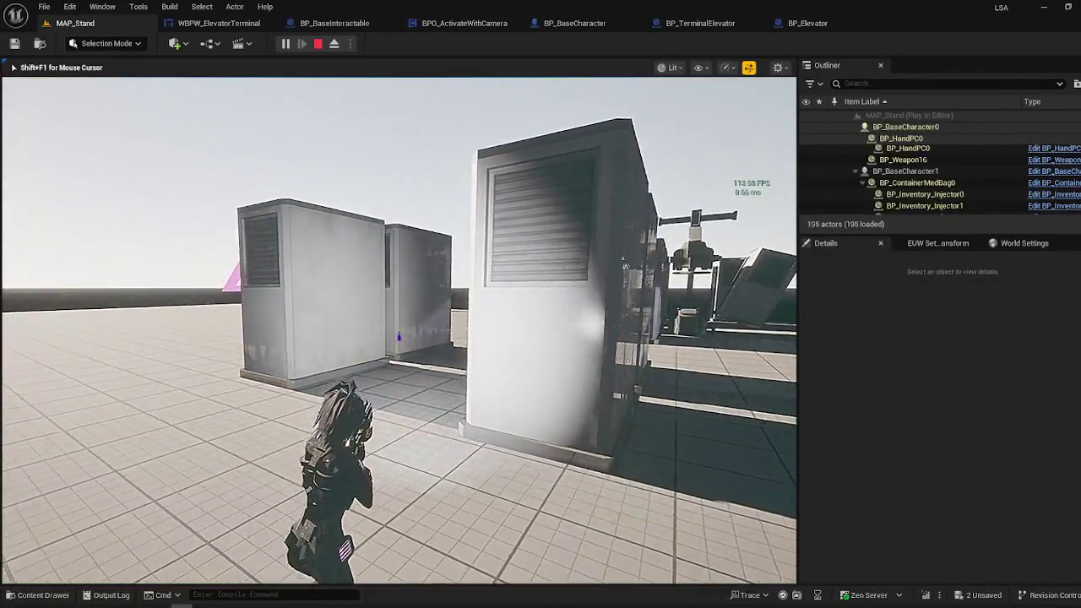
key(w)
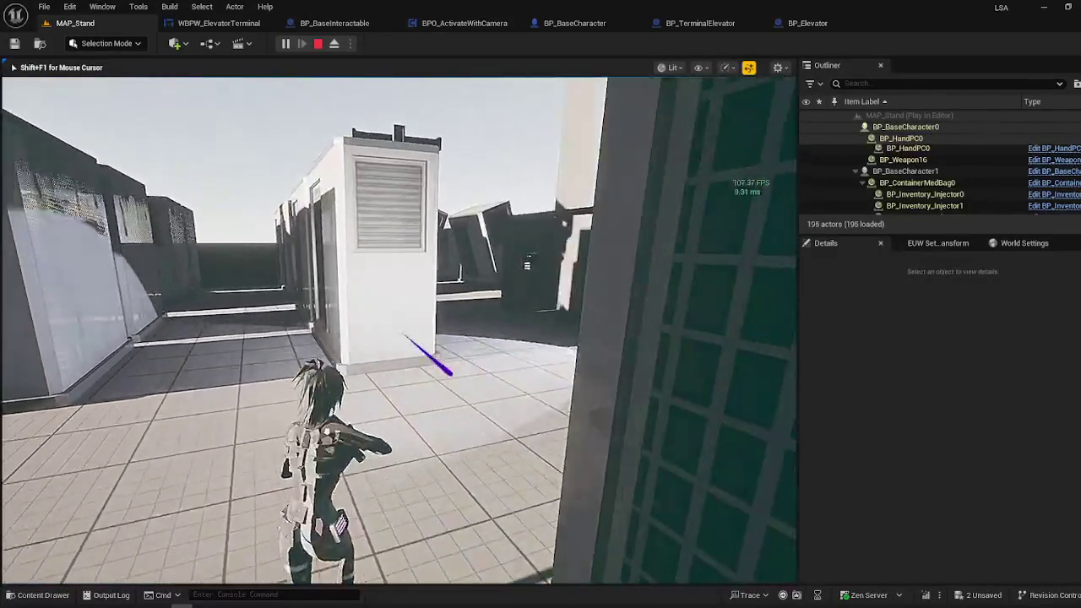
key(w)
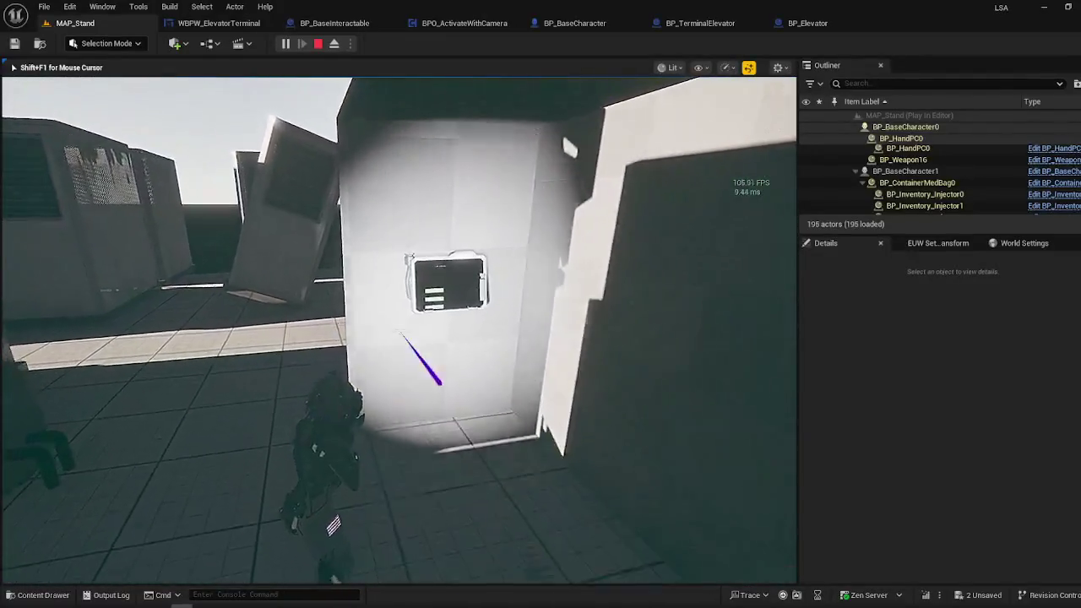
key(w)
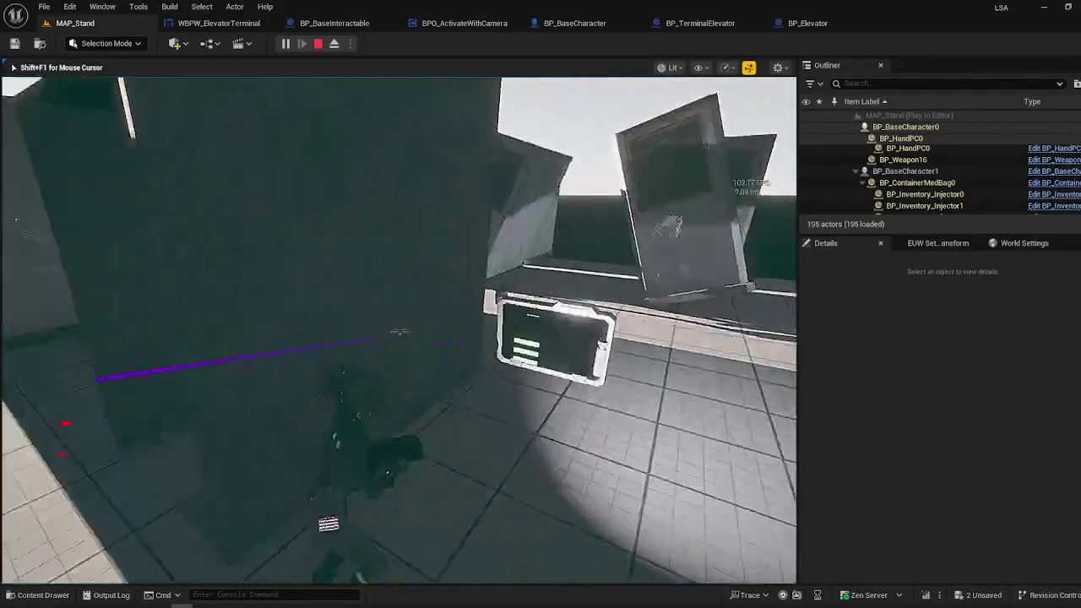
key(w)
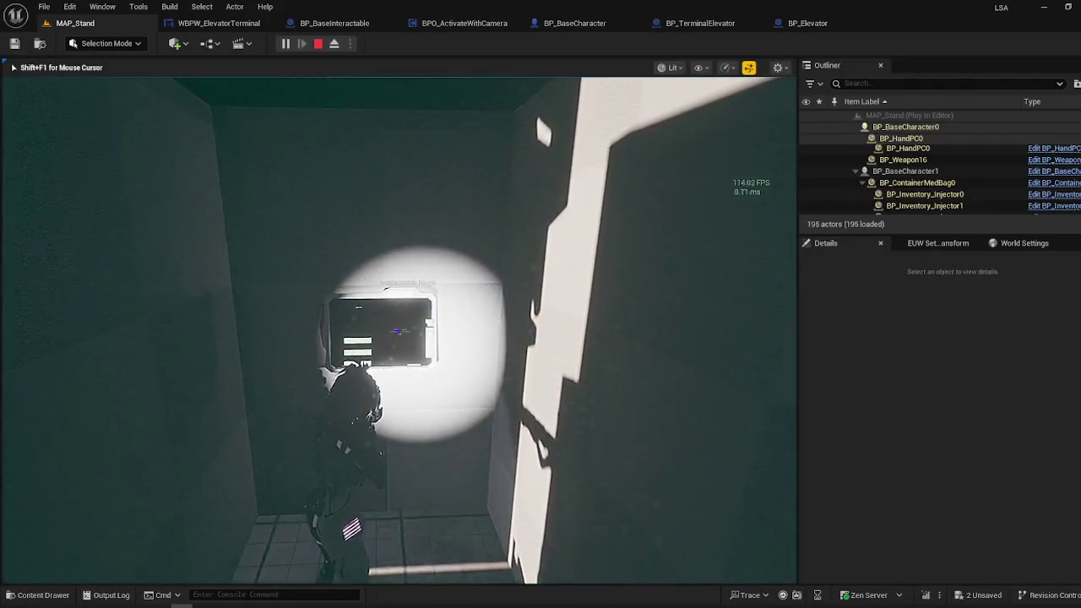
key(w)
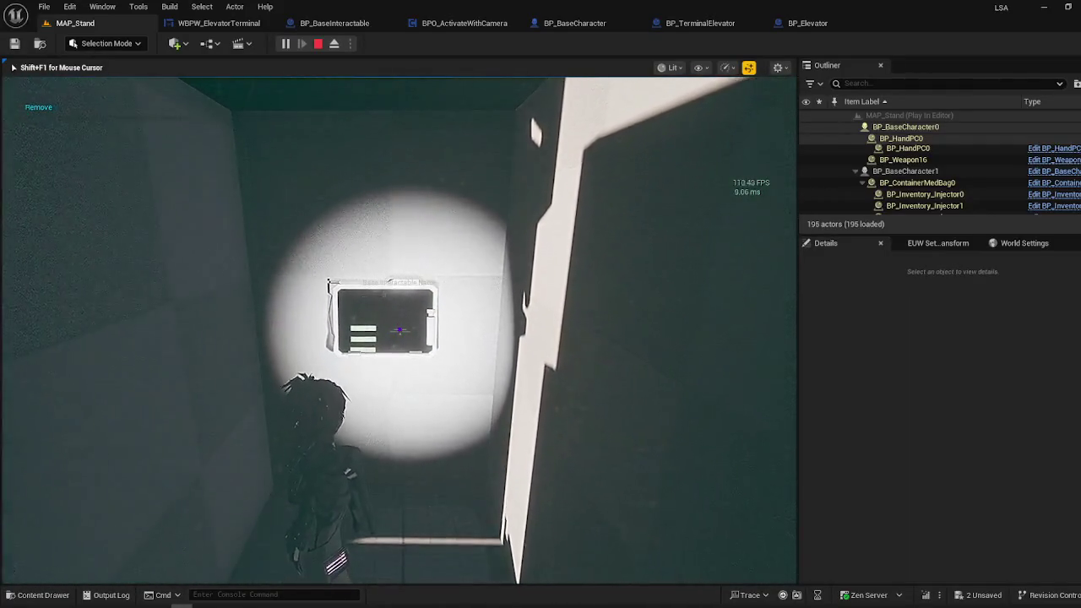
key(Escape)
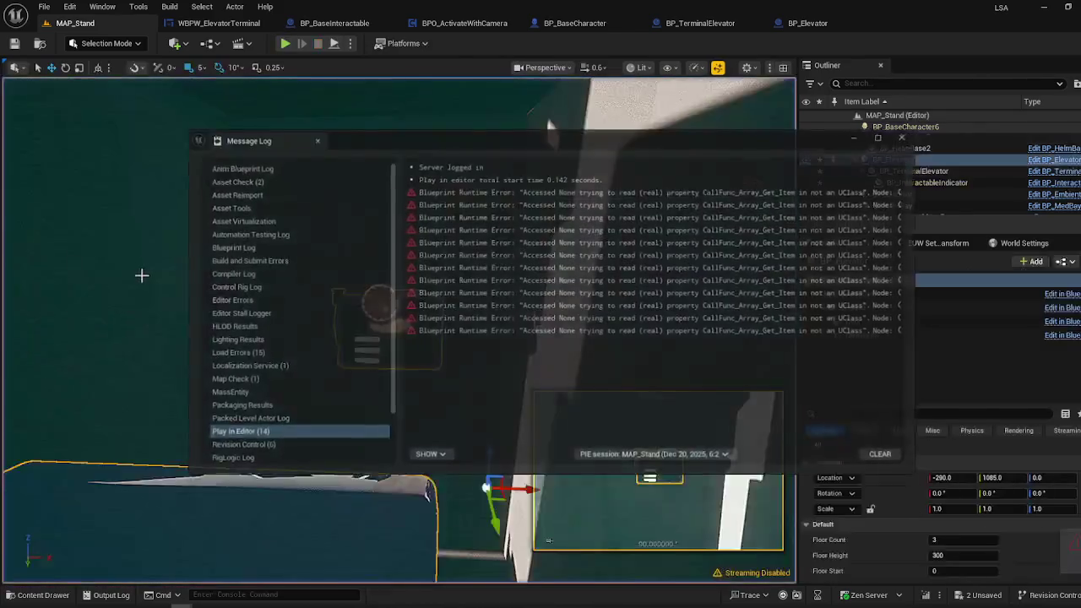
- Bring up BP_Elevator's floor properties and dismiss the Accessed None errors notification
double_click(965, 148)
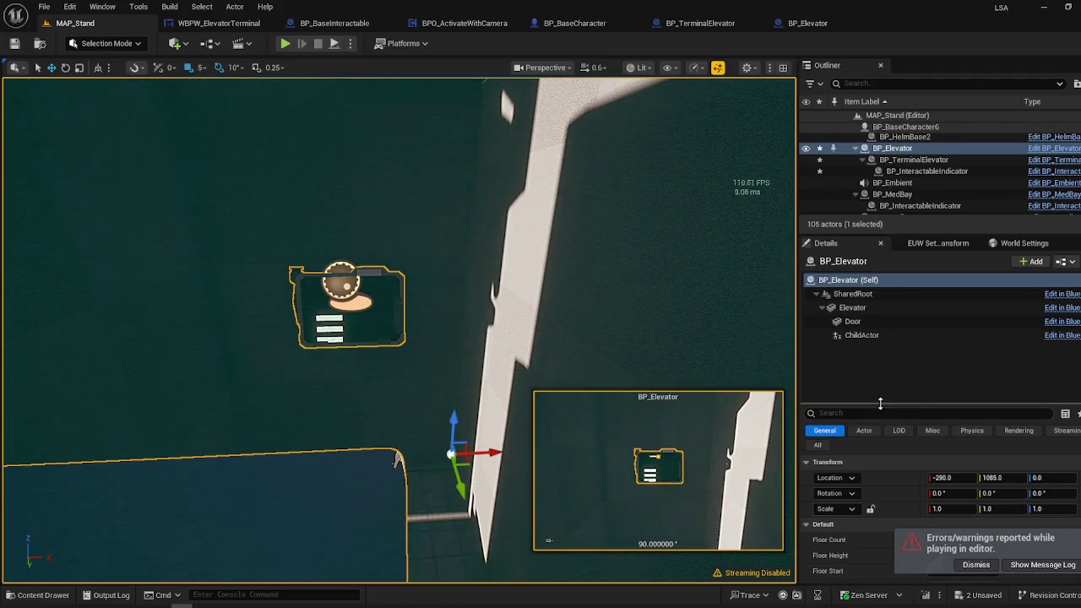
drag(879, 404, 880, 364)
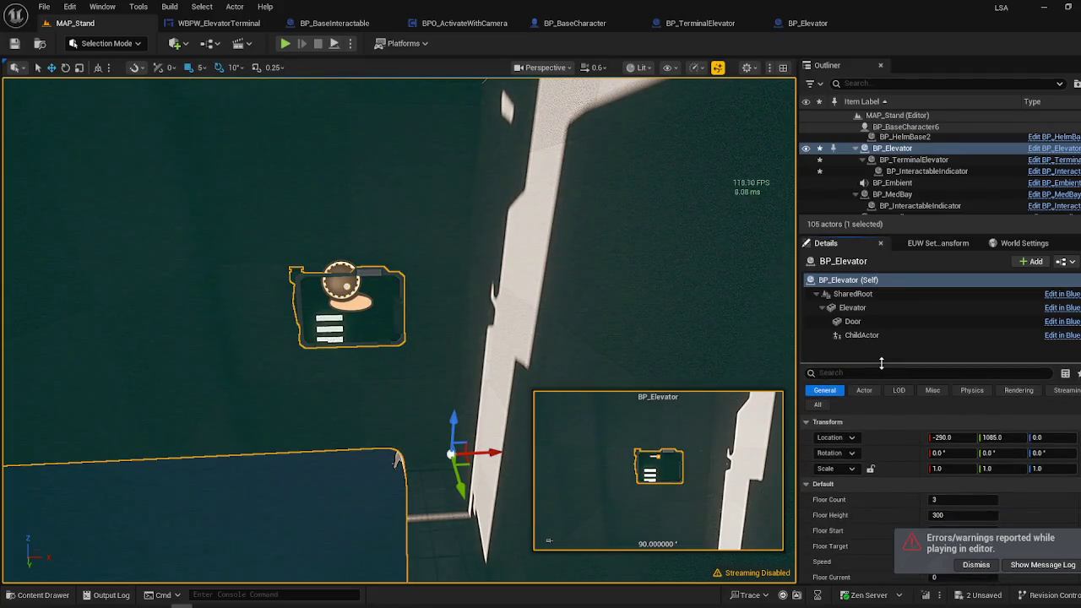
click(975, 565)
- Expand the elevator's Floor Doors entries to review them, then collapse them
mouse_move(370, 348)
mouse_down()
mouse_move(384, 388)
mouse_move(414, 418)
mouse_move(397, 372)
mouse_up()
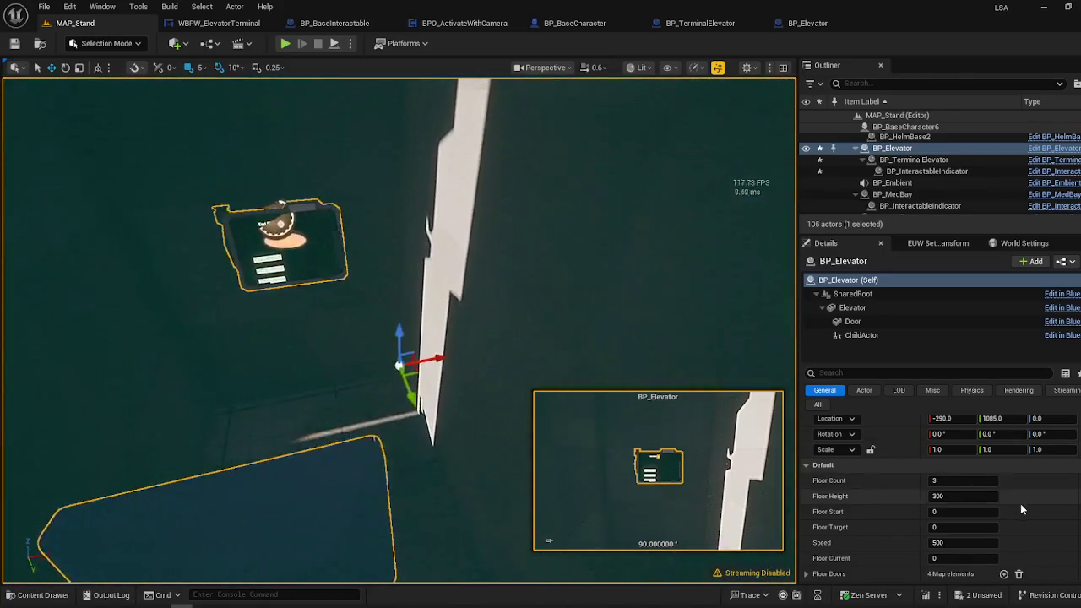
click(815, 575)
scroll(882, 531, down, 3)
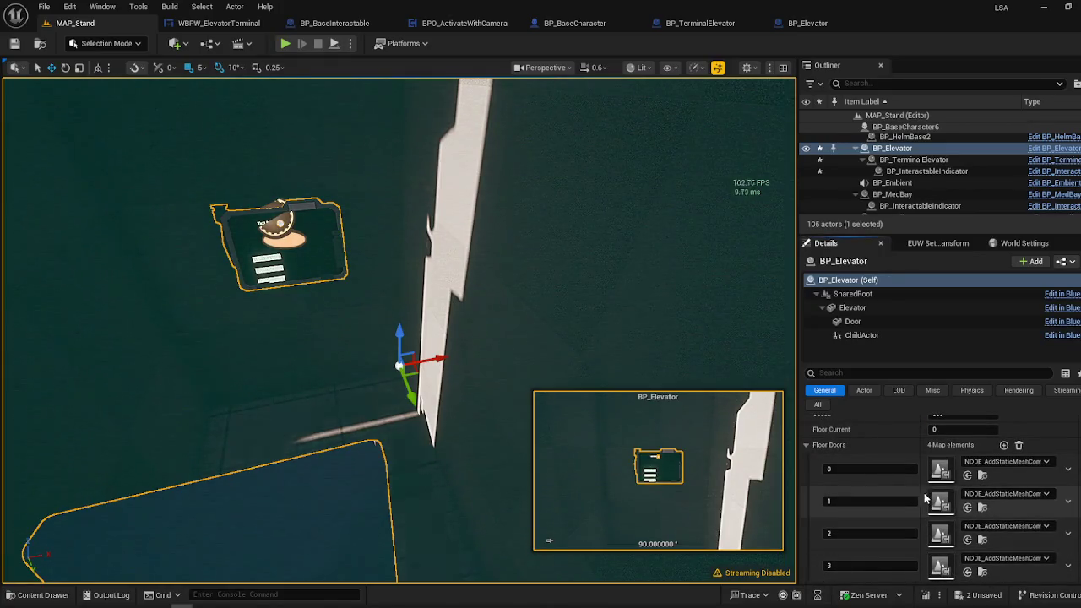
scroll(881, 493, up, 1)
click(807, 464)
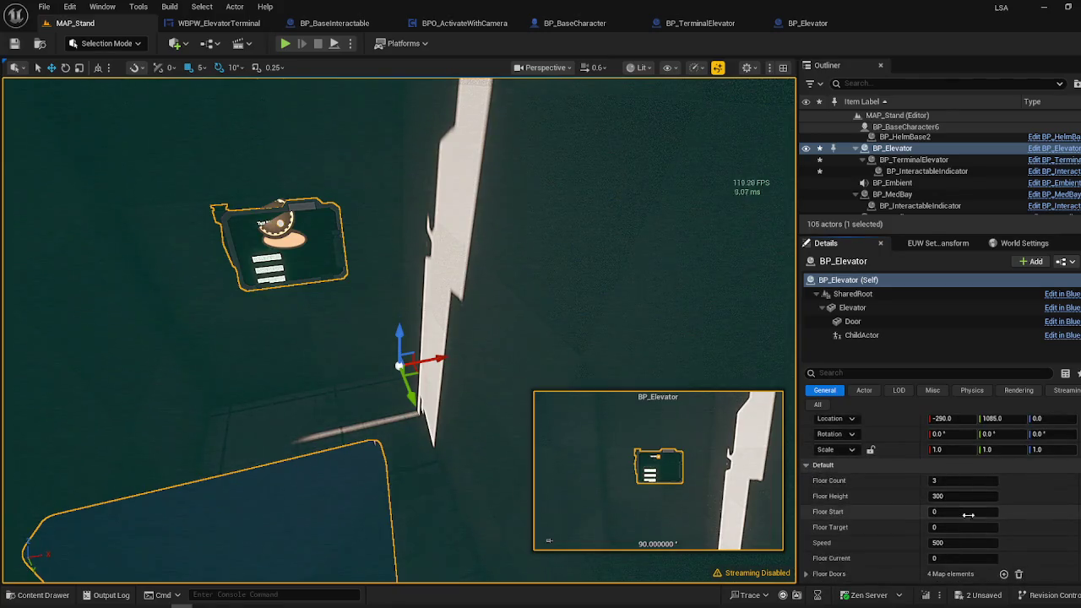
- Set Floor Count to 15 and confirm Floor Doors now lists 16 entries
click(975, 481)
text(15)
key(Return)
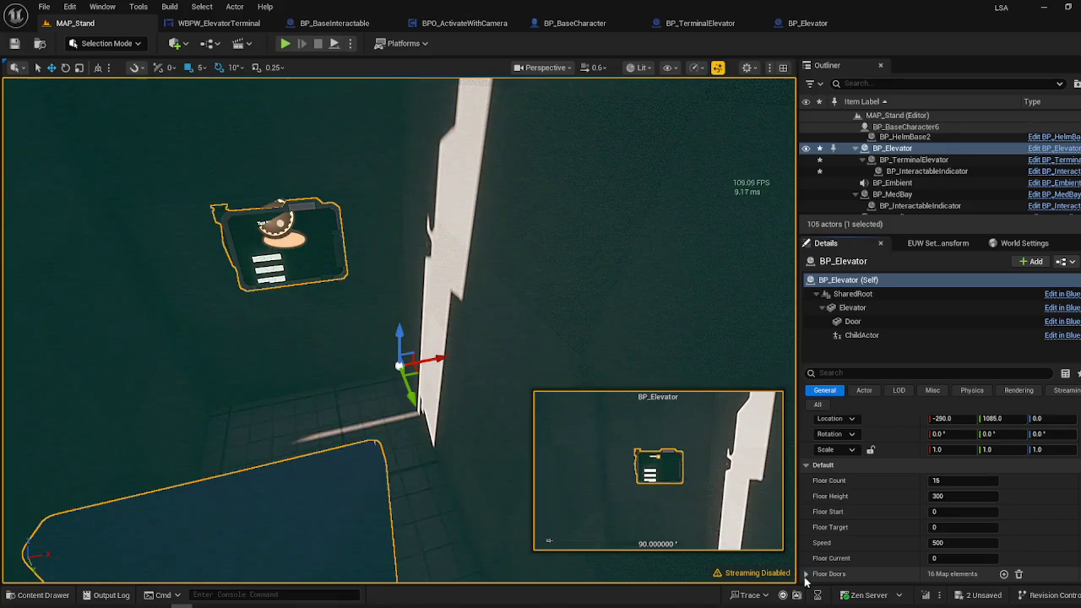
click(807, 574)
scroll(850, 532, down, 10)
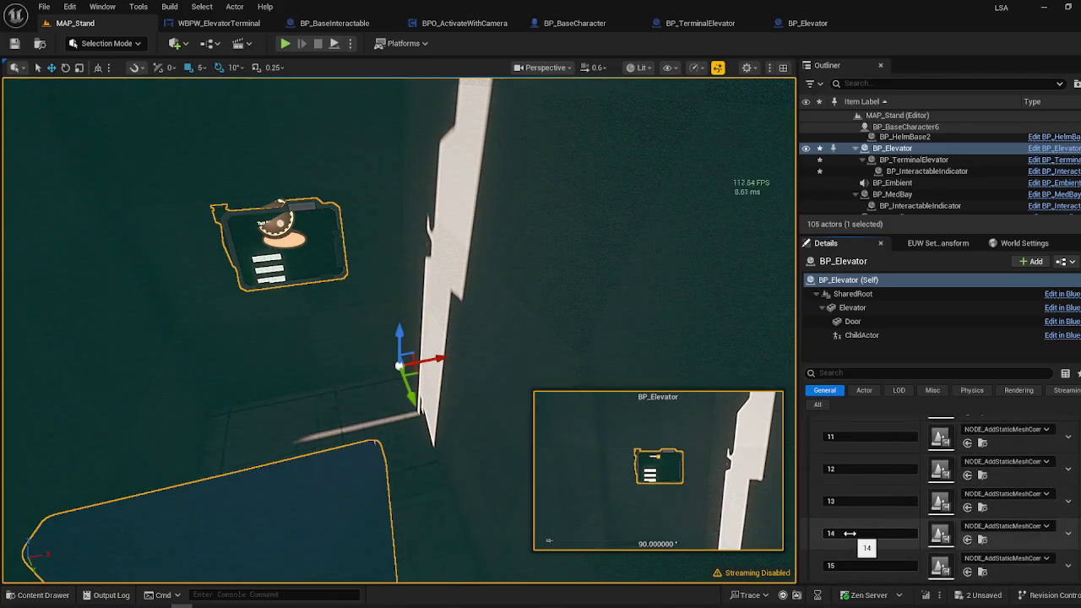
scroll(849, 532, up, 10)
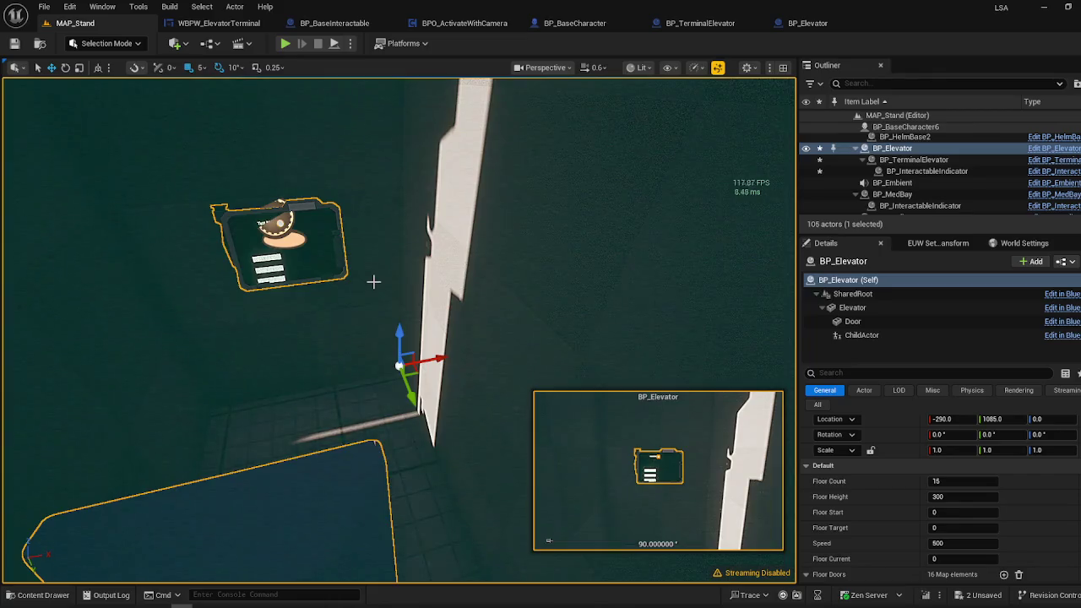
click(328, 272)
click(290, 239)
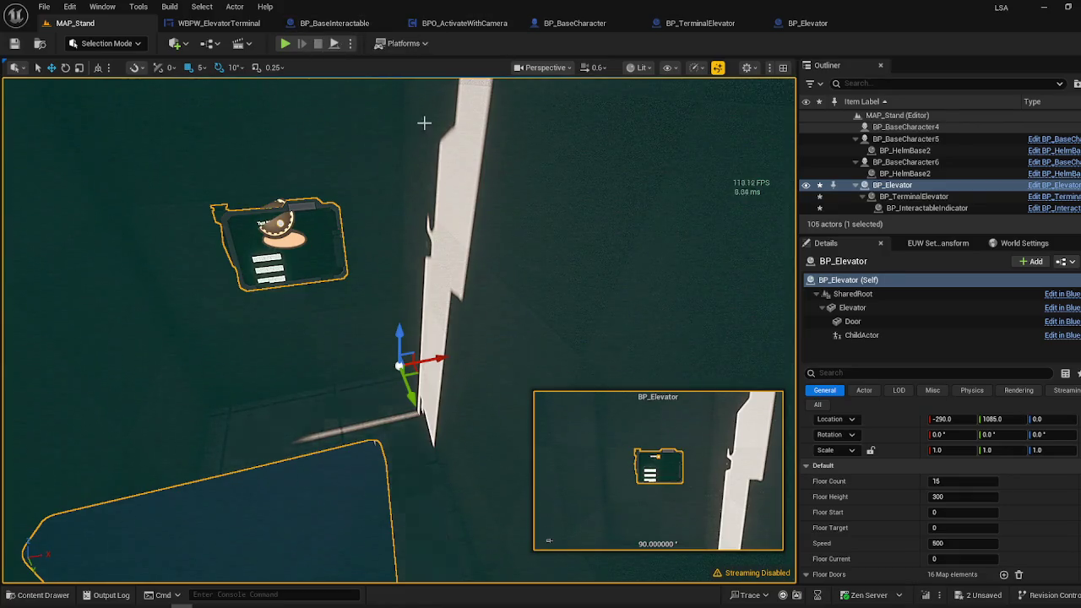
- In BP_TerminalElevator's event graph, move the Actor Interactable getter above the Cast To BP_Elevator node
click(700, 26)
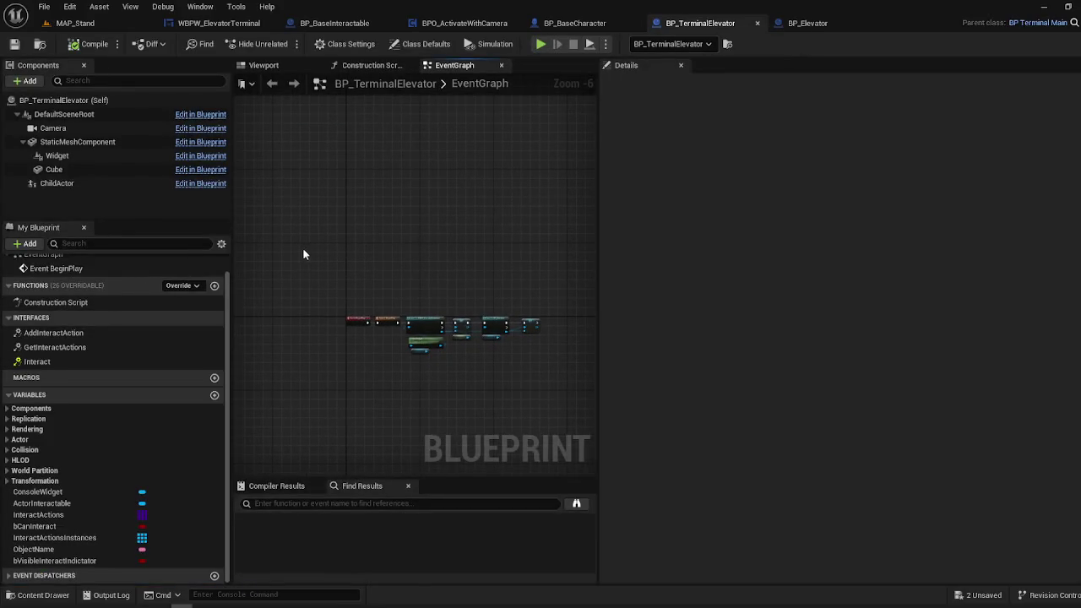
click(99, 184)
click(270, 66)
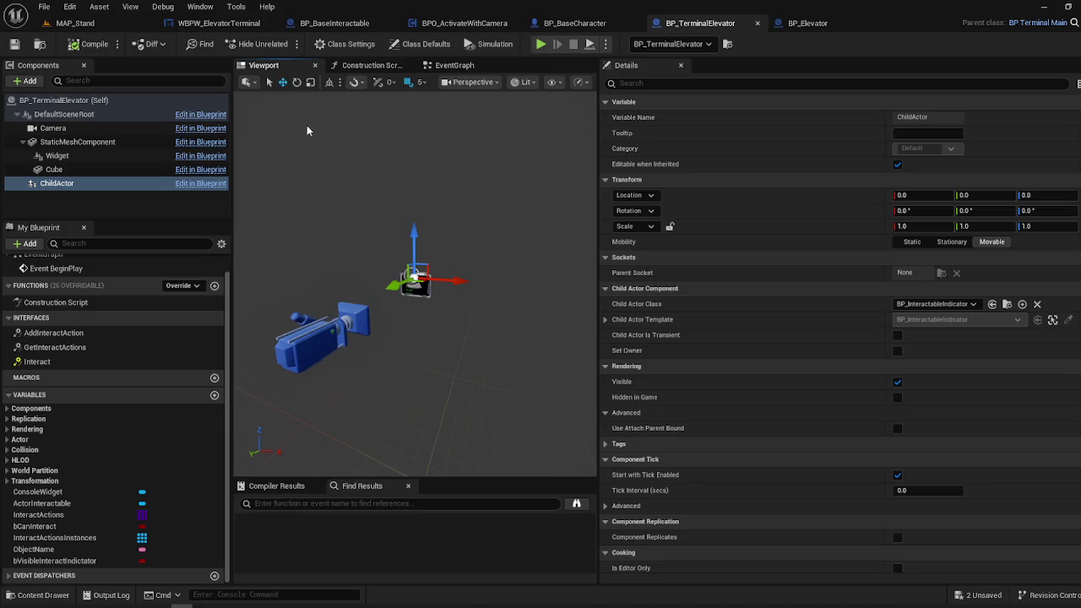
click(454, 65)
scroll(337, 325, up, 3)
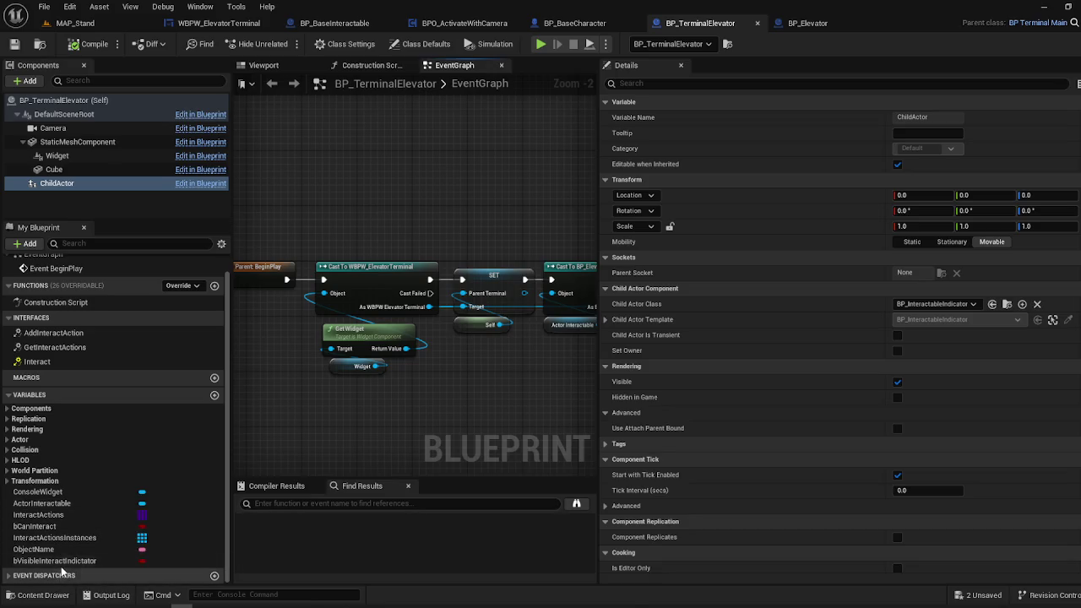
mouse_move(66, 503)
mouse_down()
mouse_move(378, 392)
mouse_move(464, 325)
mouse_move(384, 321)
mouse_up()
drag(456, 323, 399, 332)
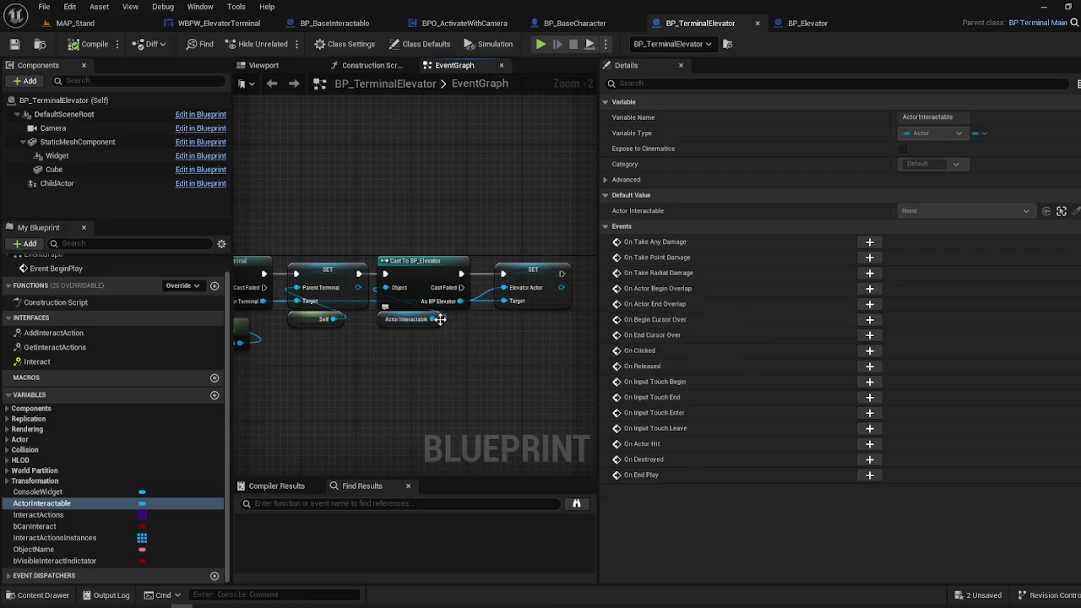
mouse_move(440, 318)
mouse_down()
mouse_move(367, 340)
mouse_move(345, 323)
mouse_up()
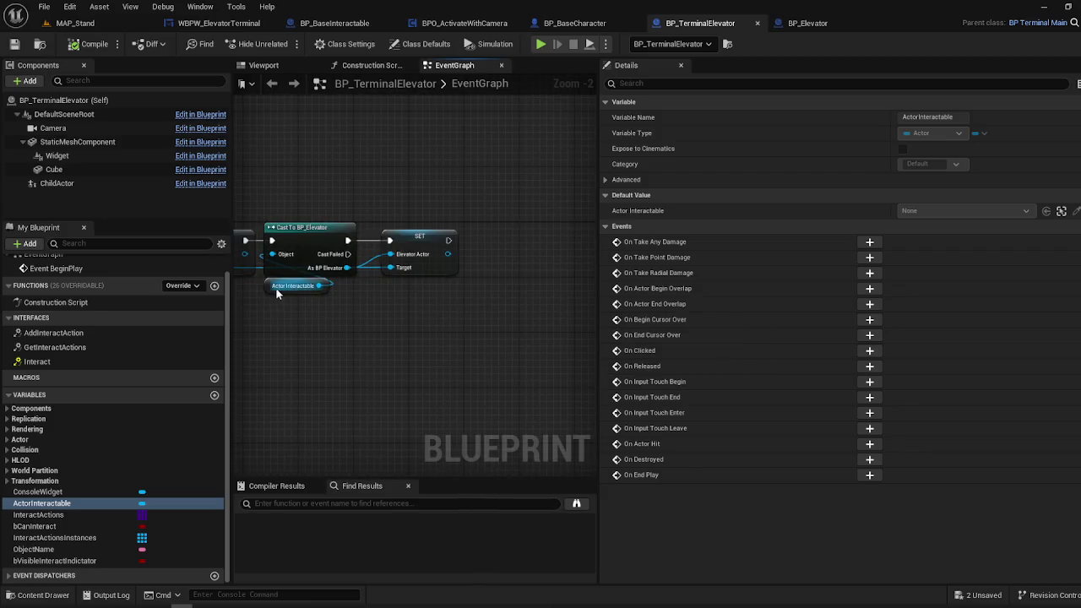
drag(276, 293, 279, 217)
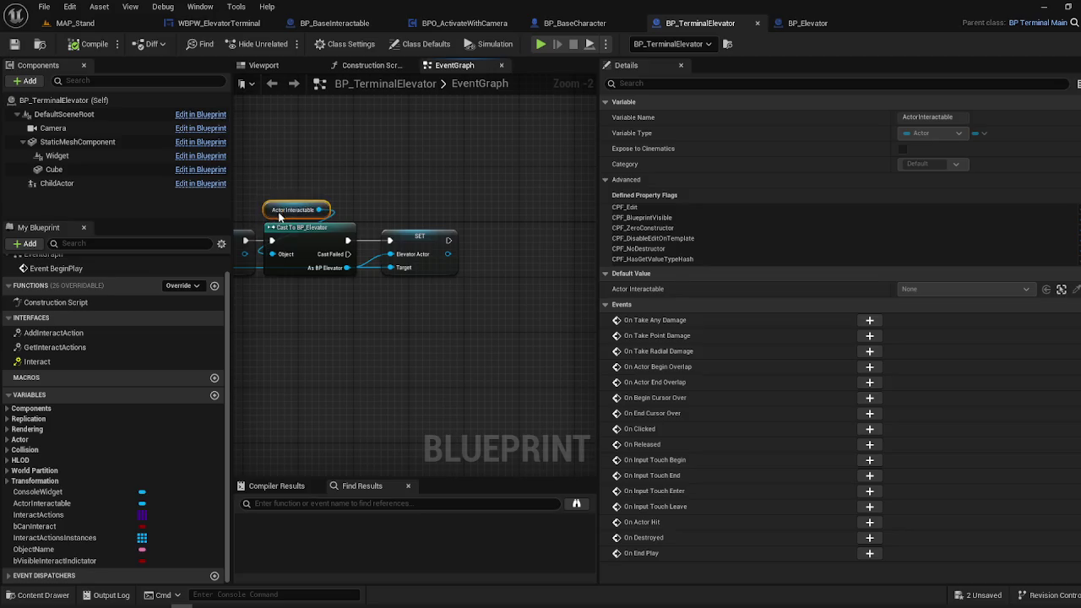
- Add a Get Parent Actor node to the BeginPlay chain
right_click(336, 330)
text(Get parent)
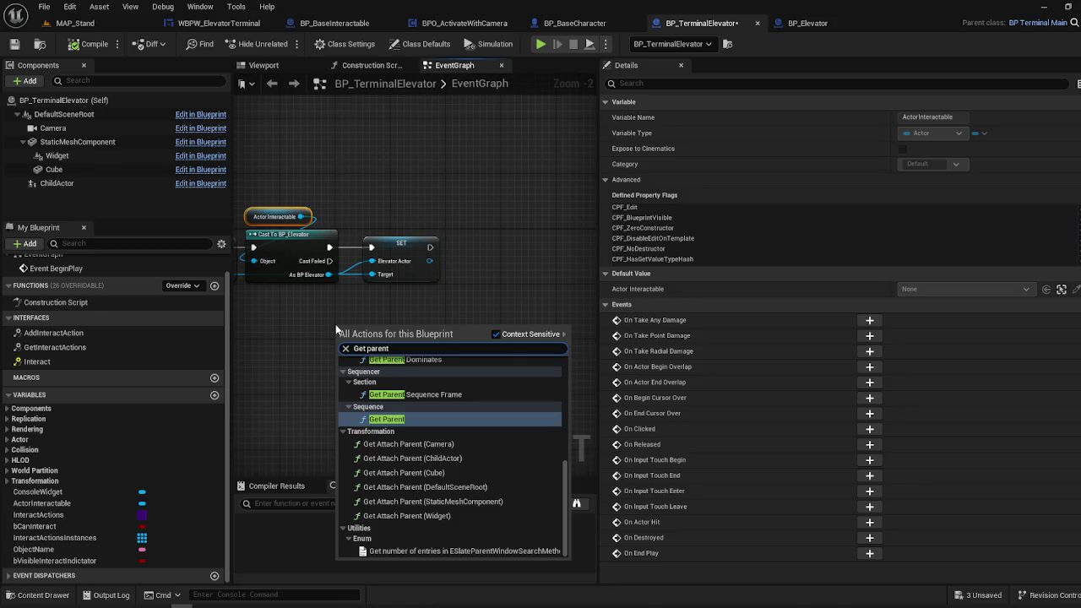
scroll(502, 430, up, 2)
text(Acto)
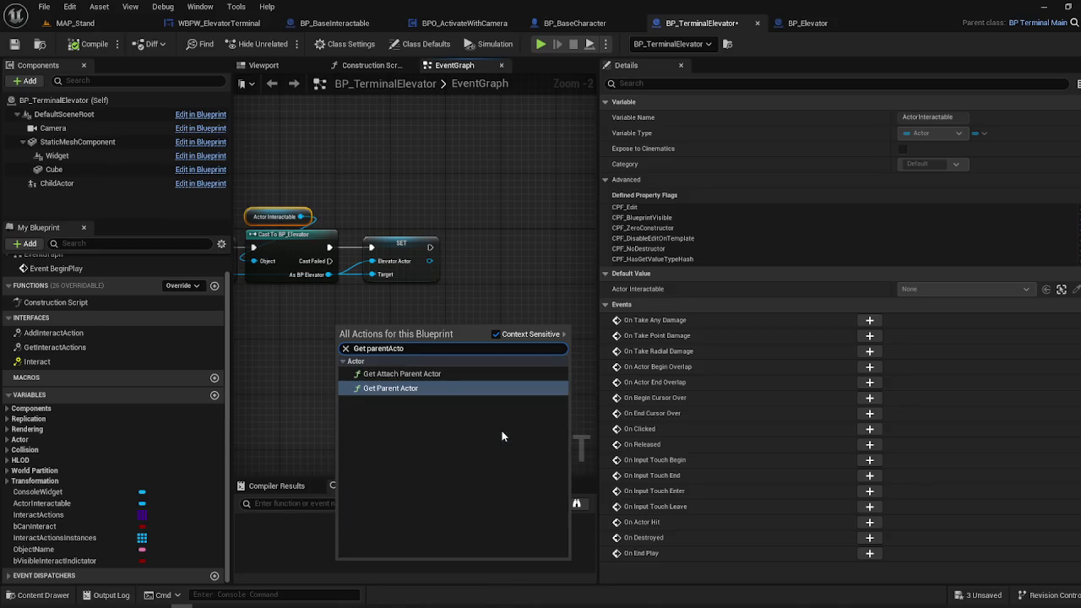
key(Return)
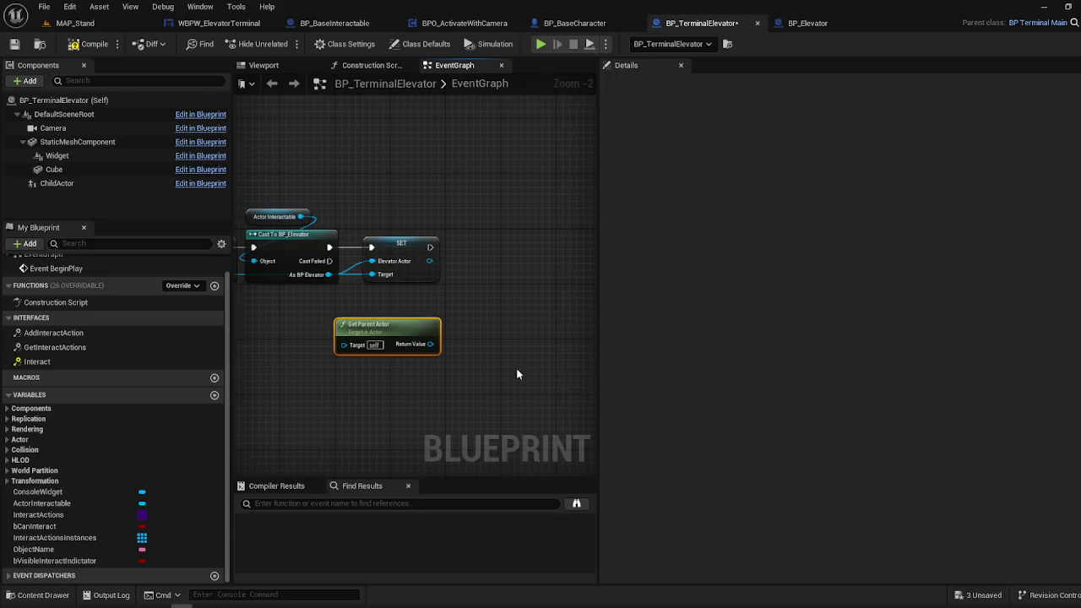
- Paste a copy of Cast To BP_Elevator and chain it after Cast Failed
click(319, 241)
key(ctrl+v)
drag(467, 357, 329, 261)
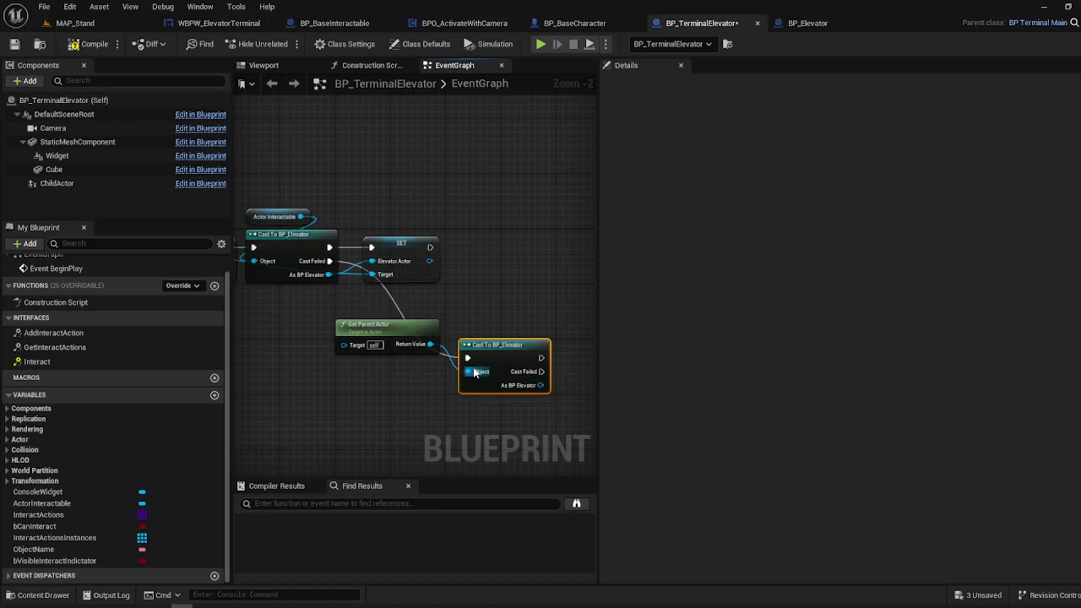
drag(475, 372, 490, 345)
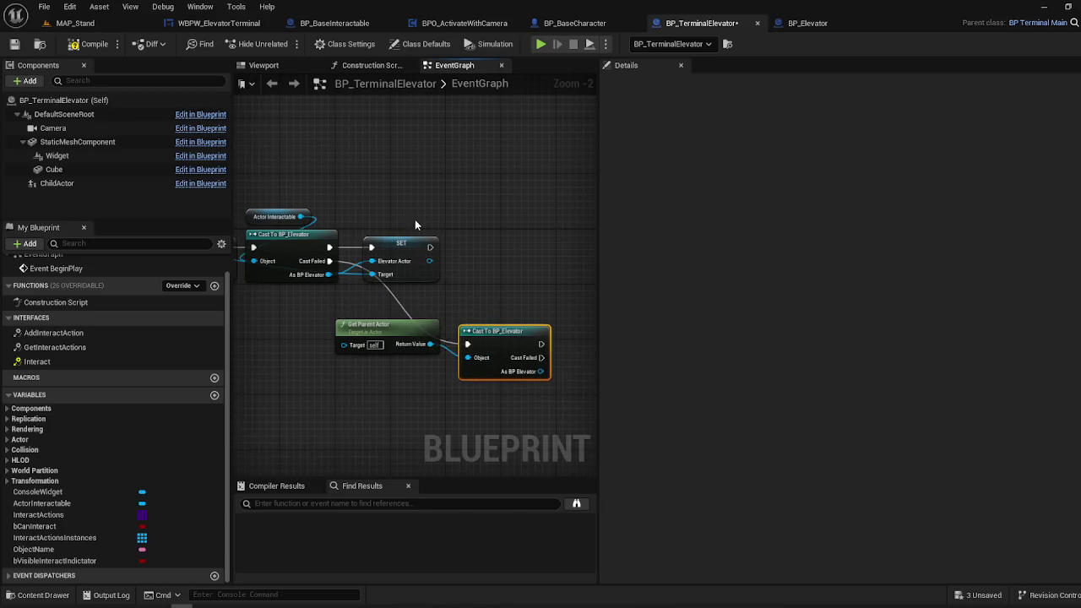
- Duplicate the SET Elevator Actor node and wire it to the new cast's result and Target
click(403, 244)
key(ctrl+c)
key(ctrl+v)
mouse_move(460, 258)
mouse_down()
mouse_move(503, 324)
mouse_move(473, 342)
mouse_up()
drag(322, 279, 520, 304)
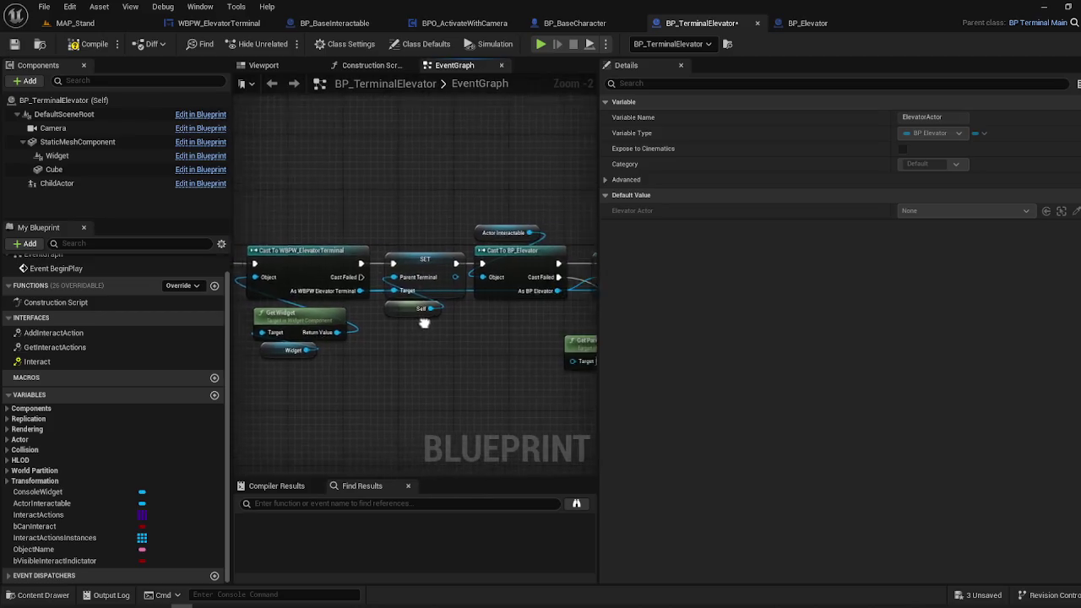
scroll(418, 324, down, 3)
drag(418, 323, 368, 306)
mouse_move(292, 280)
mouse_down()
mouse_move(444, 341)
mouse_move(529, 333)
mouse_move(326, 251)
mouse_move(365, 257)
mouse_move(408, 236)
mouse_move(386, 225)
mouse_up()
scroll(526, 300, up, 4)
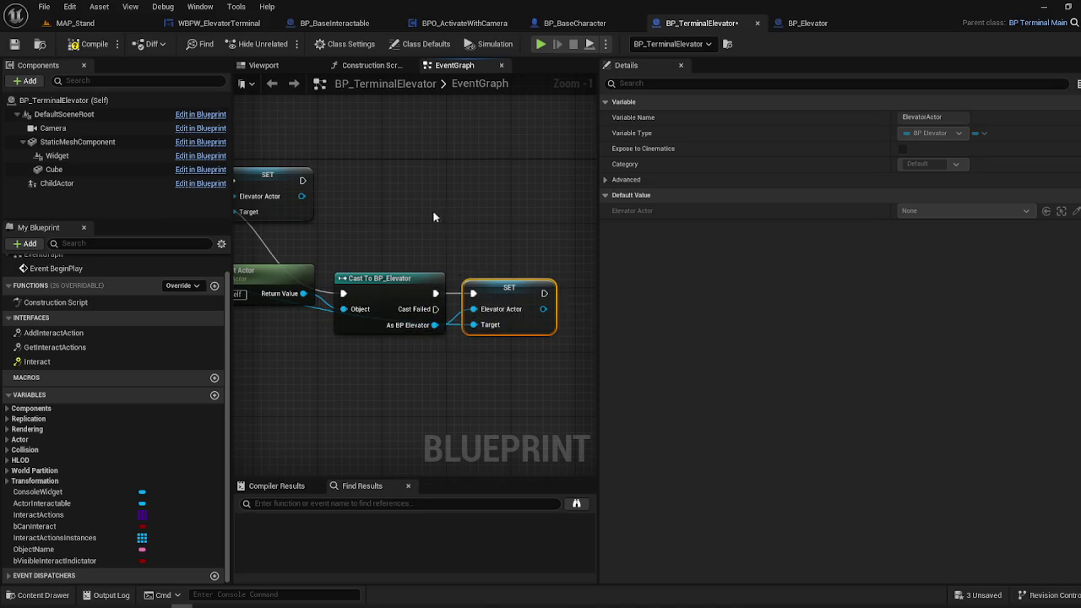
right_click(513, 283)
- Put a breakpoint on the new Elevator Actor assignment and run a quick play test
click(551, 492)
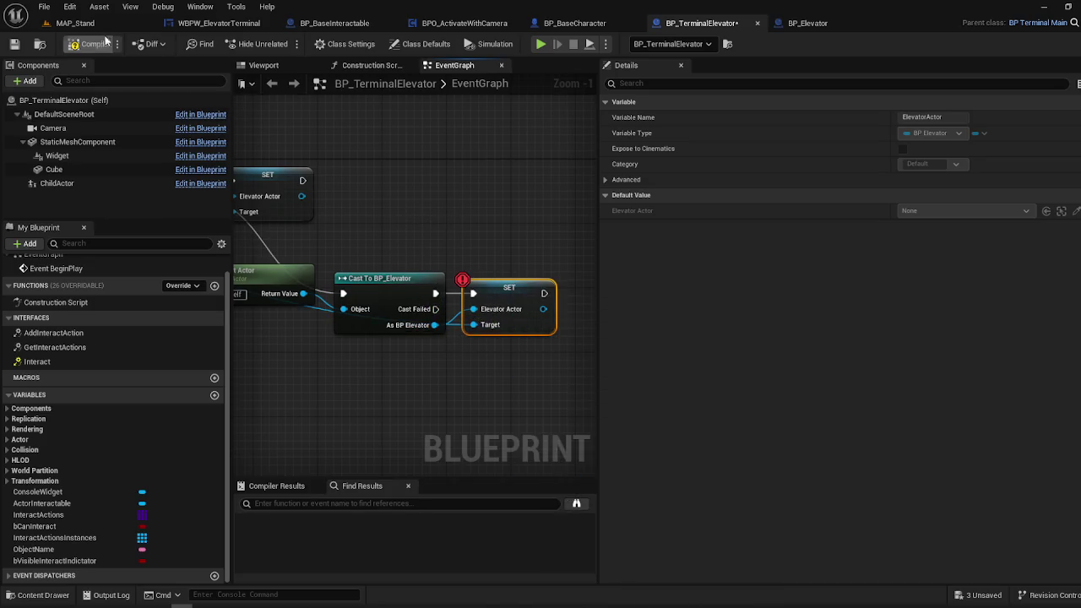
click(102, 23)
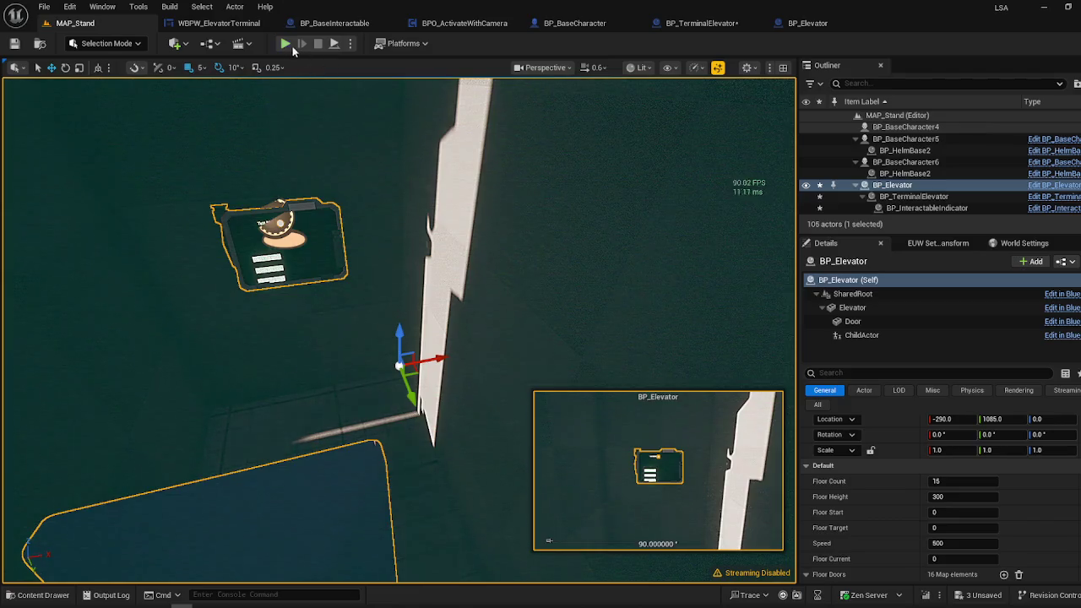
click(287, 44)
key(Escape)
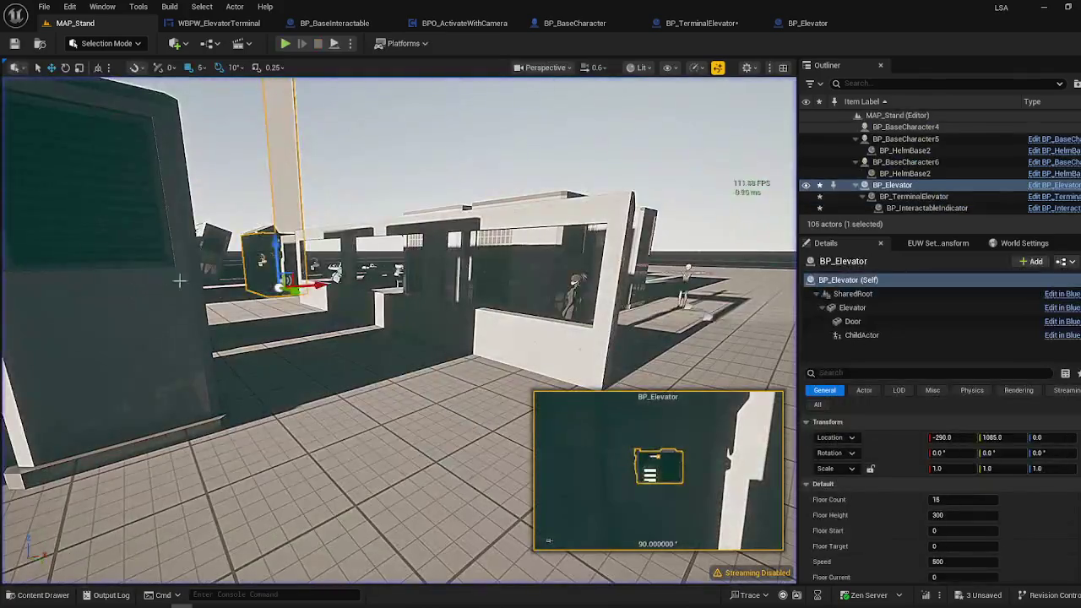
- Move the Get Parent Actor node lower in BP_TerminalElevator's graph
click(351, 23)
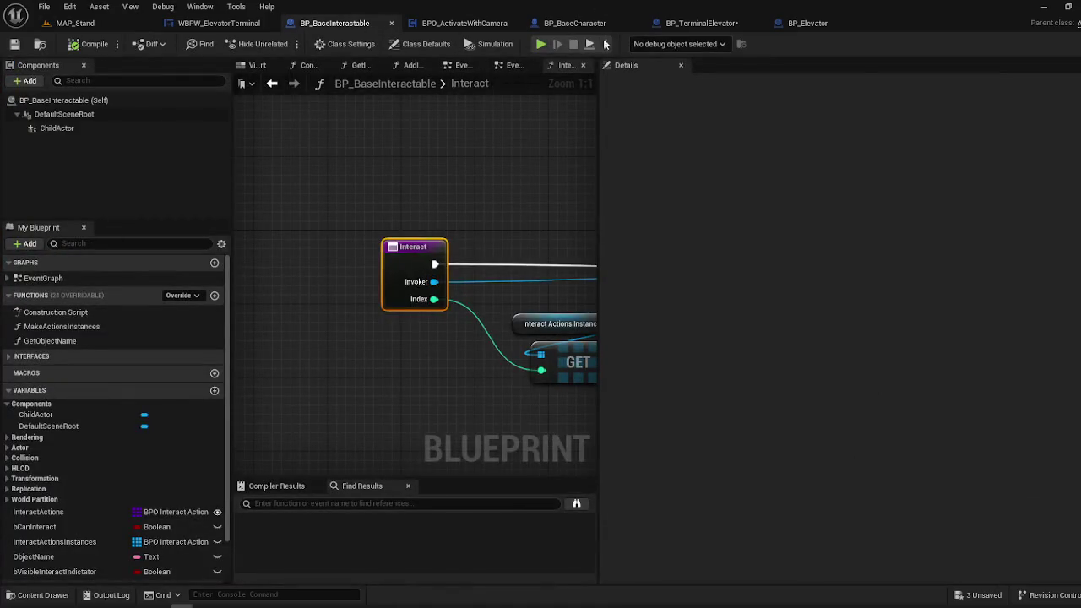
click(700, 23)
click(808, 23)
click(693, 24)
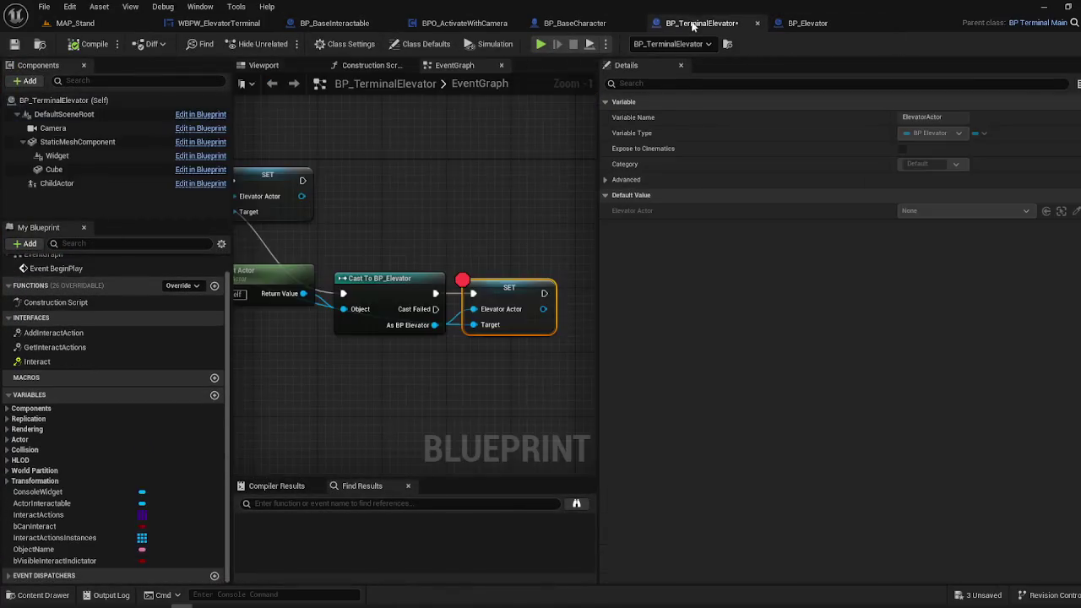
right_click(394, 276)
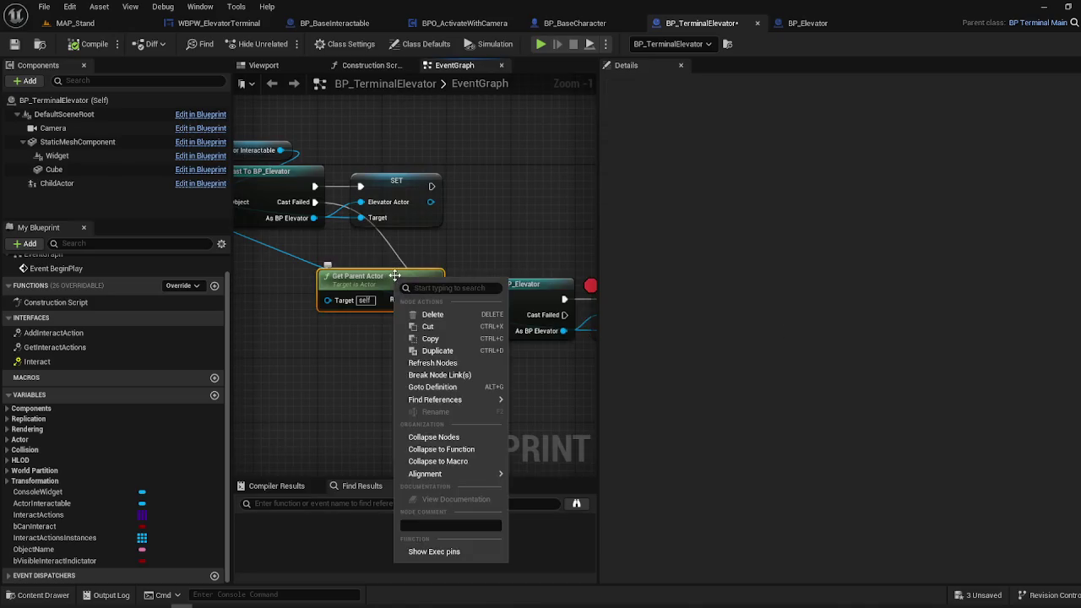
click(409, 260)
right_click(377, 281)
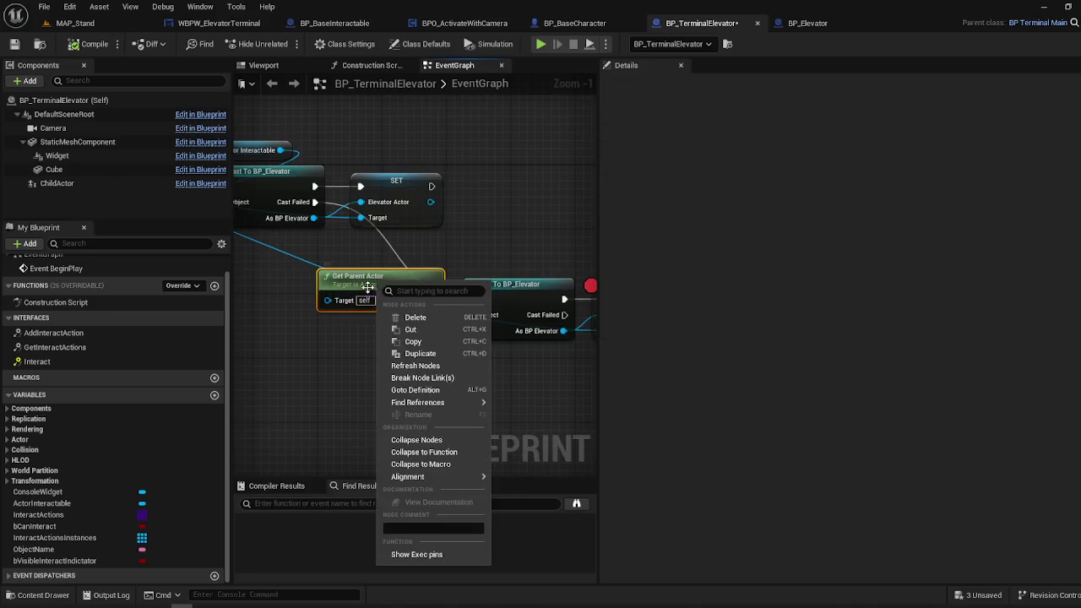
click(343, 302)
mouse_move(352, 287)
mouse_down()
mouse_move(374, 373)
mouse_move(358, 350)
mouse_up()
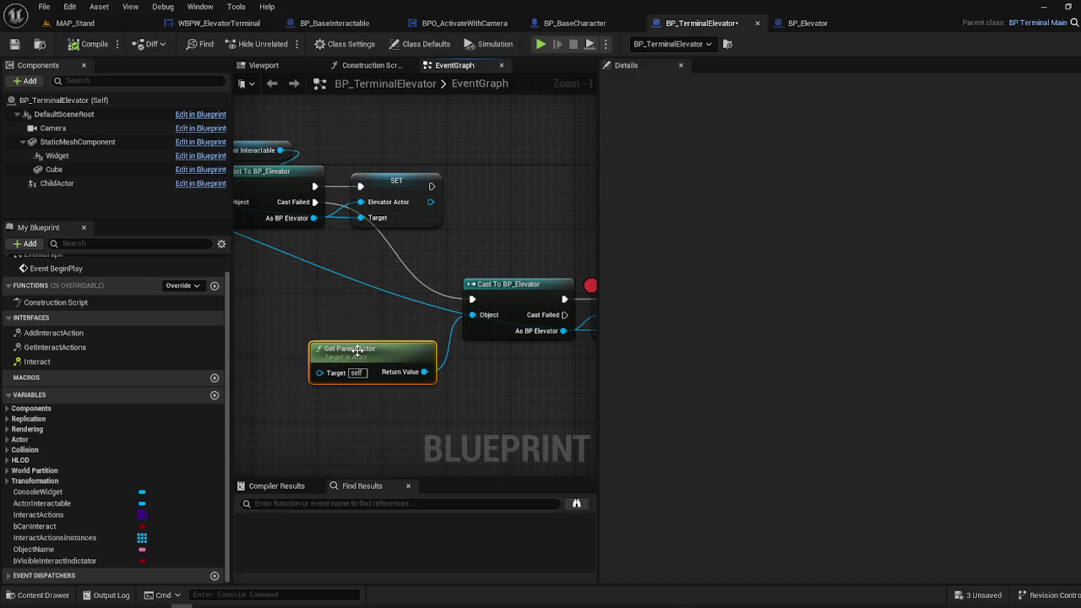
drag(431, 263, 508, 289)
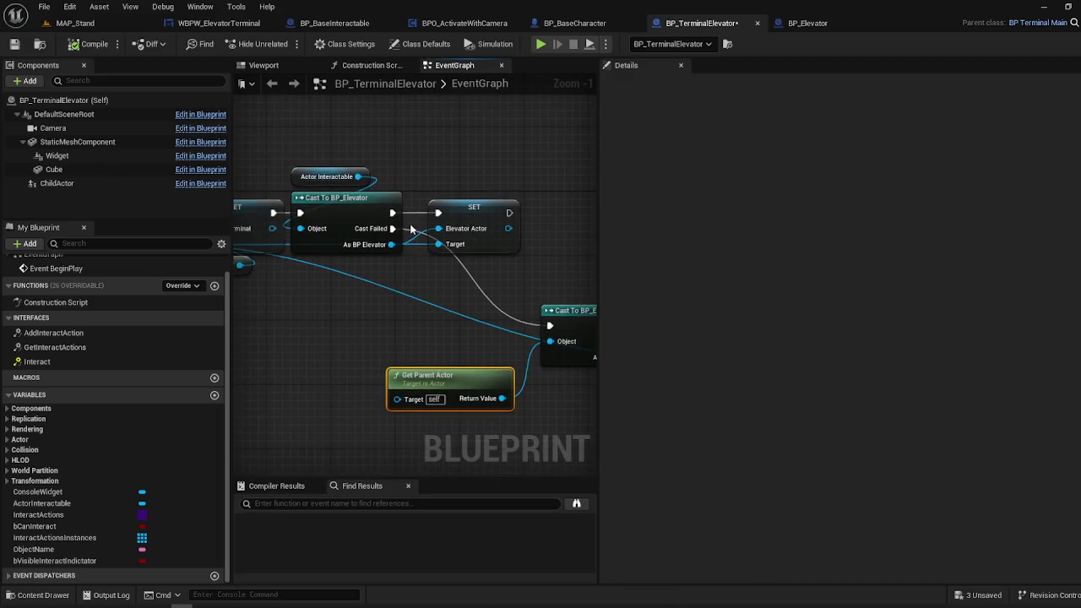
- Set a breakpoint on the Cast To BP_Elevator node and play-test MAP_Stand
right_click(518, 302)
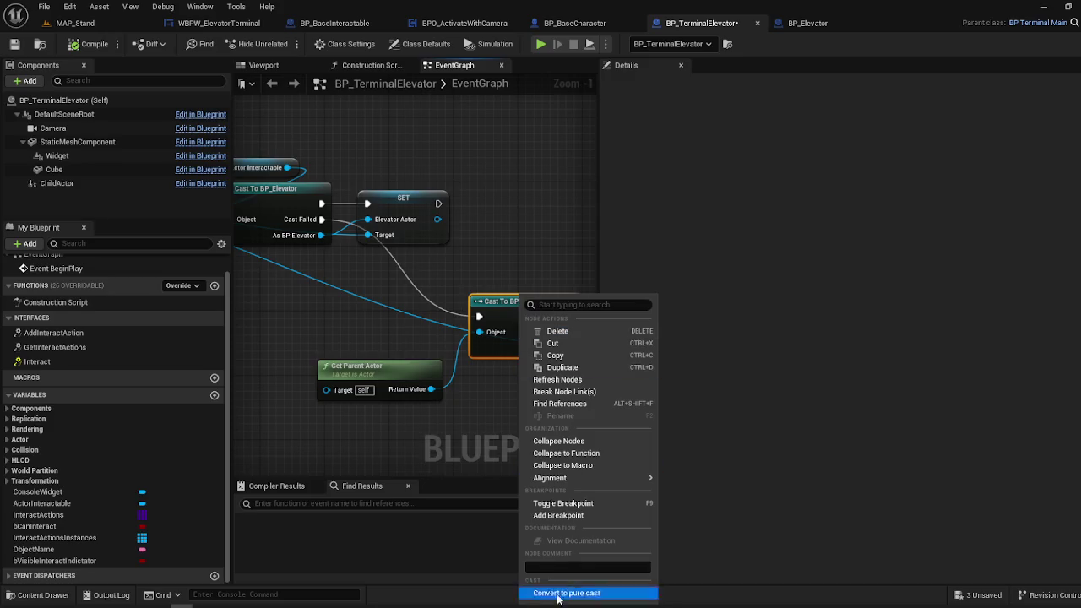
click(570, 505)
click(75, 23)
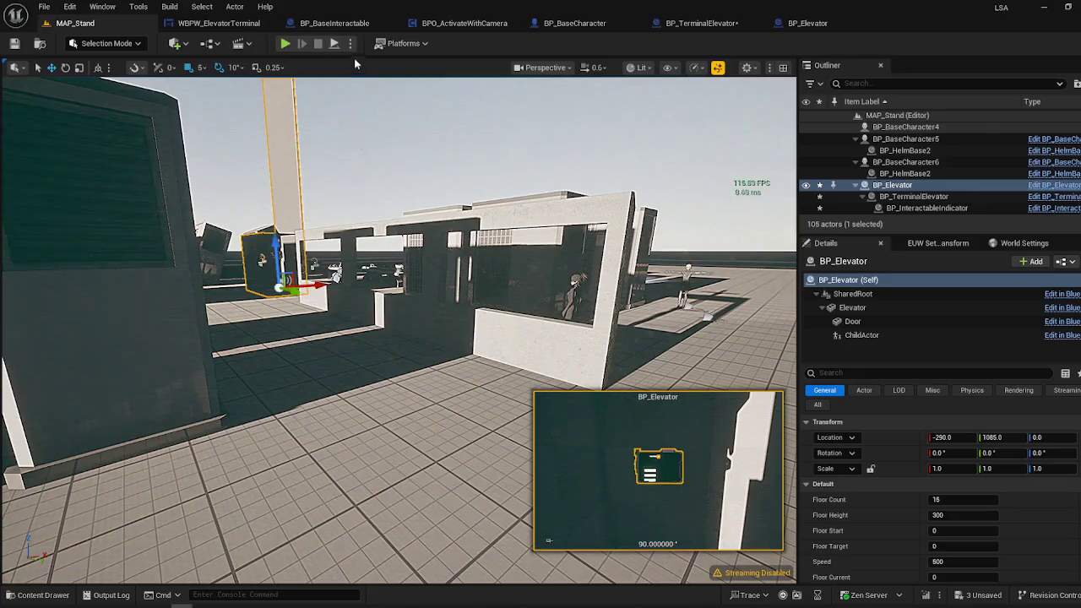
click(285, 43)
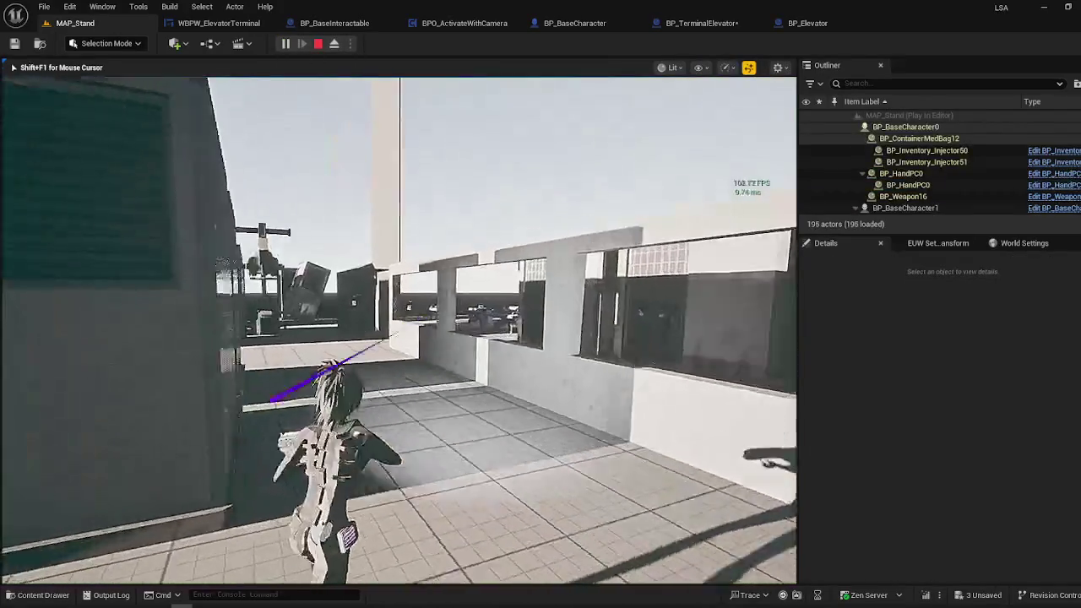
key(Escape)
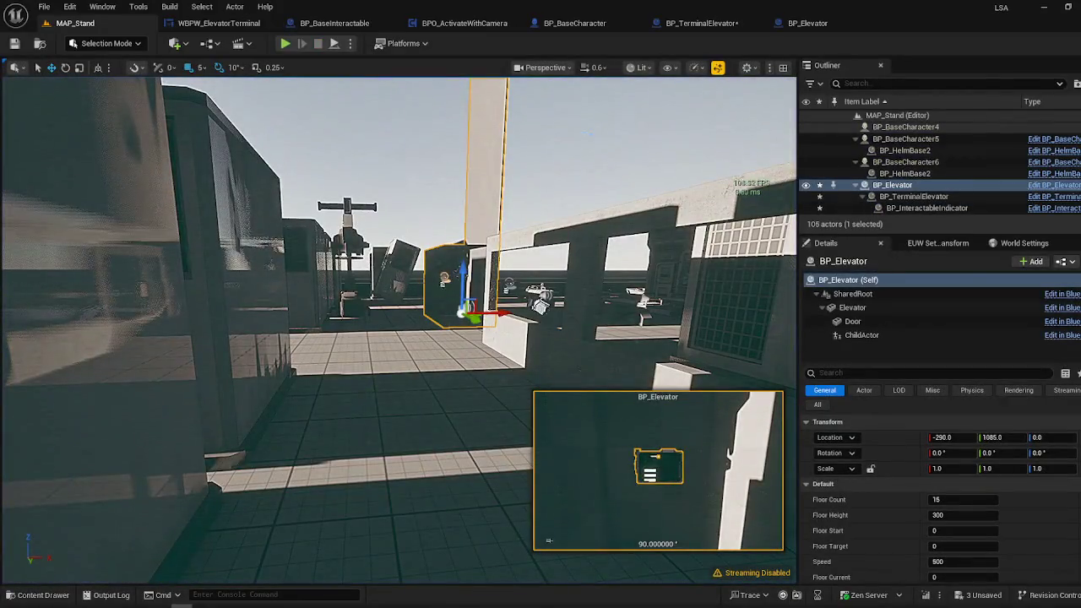
- Delete the standalone BP_TerminalElevator from MAP_Stand, leaving 103 actors, and re-test
key(w)
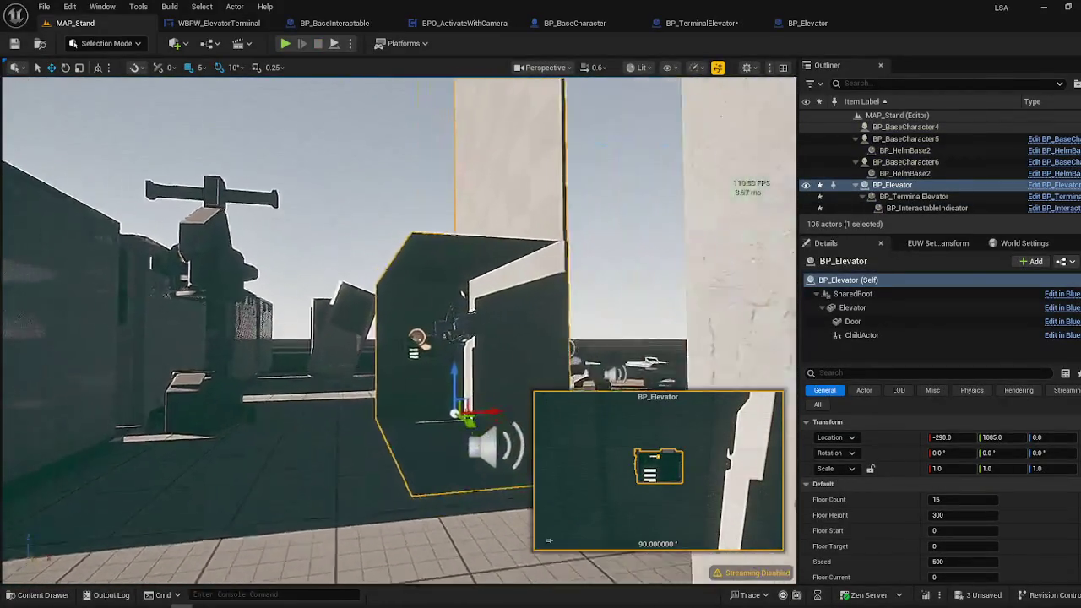
click(300, 319)
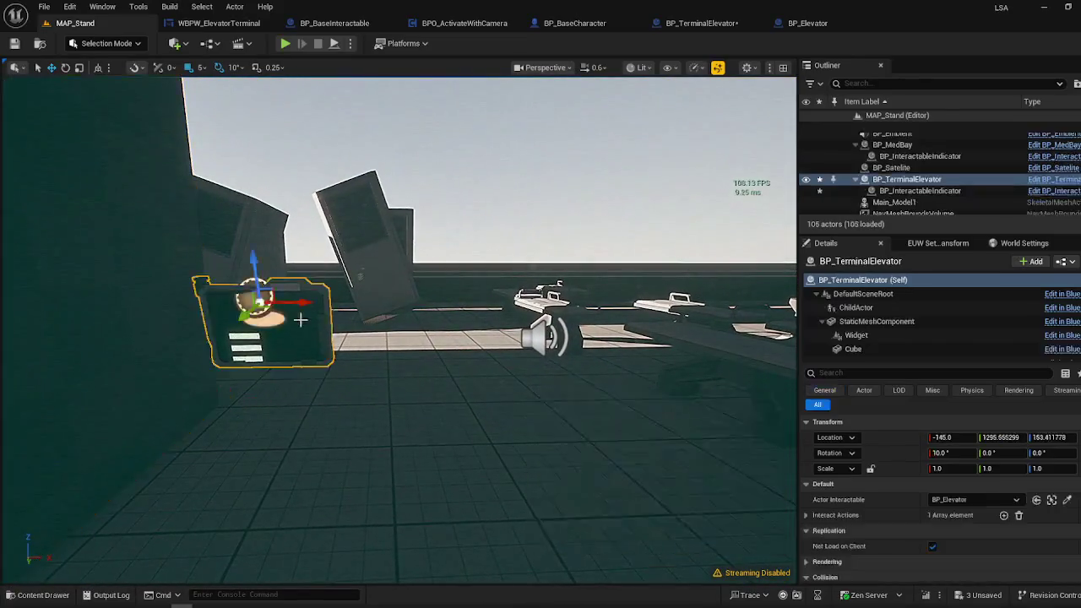
key(Delete)
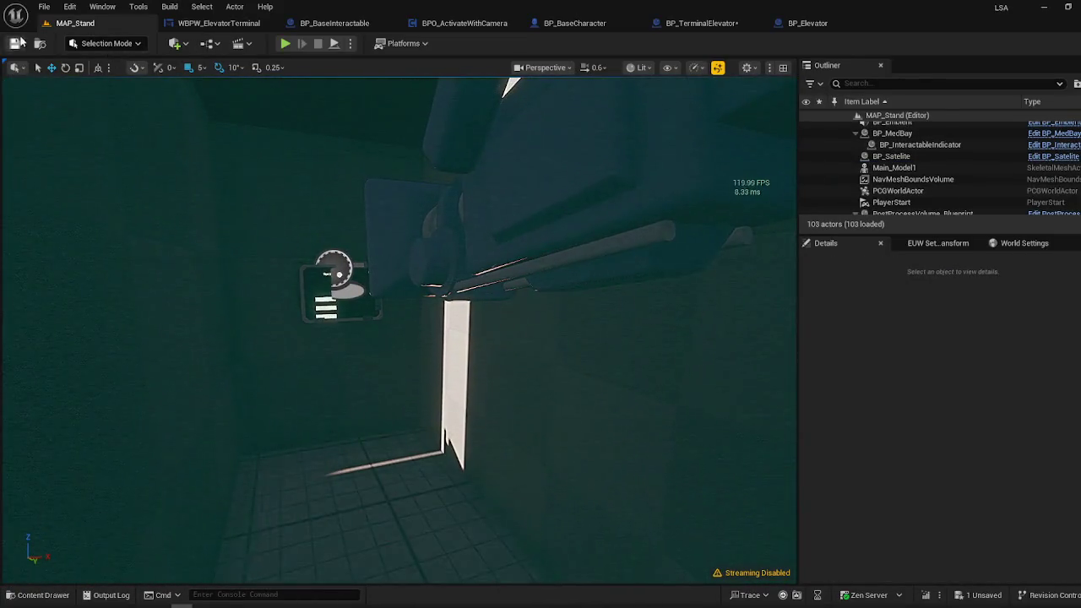
click(288, 43)
key(Escape)
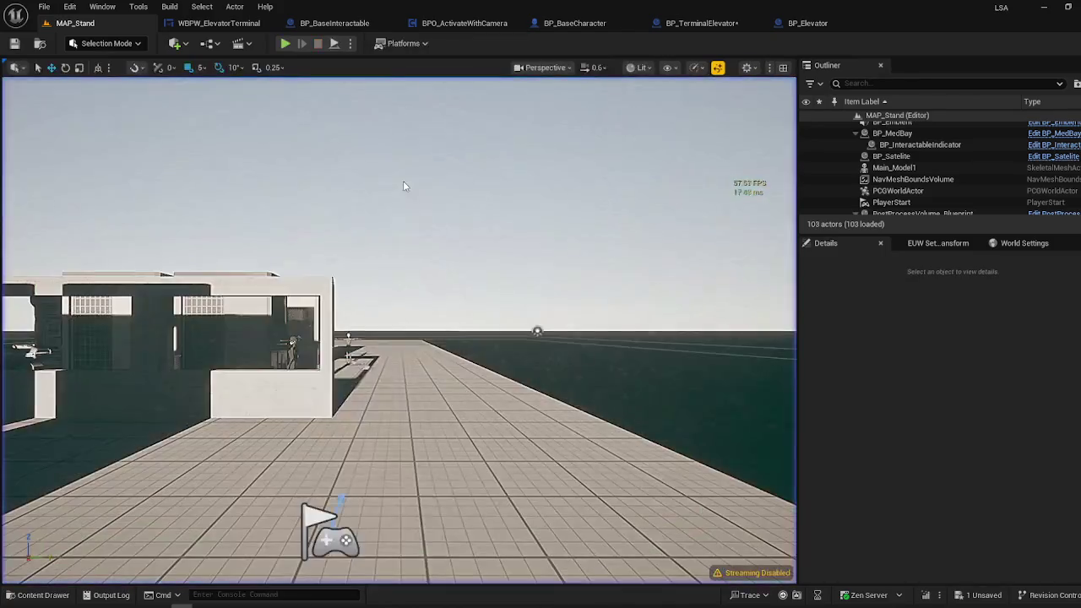
click(836, 25)
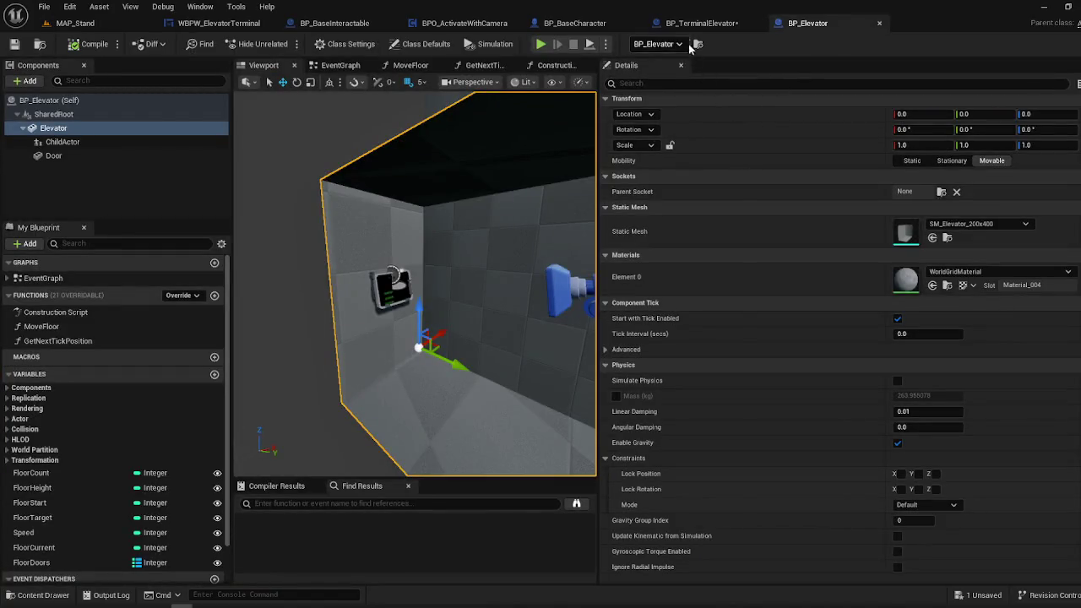
- Add a breakpoint to the Cast To BP_Elevator after Actor Interactable and play-test
click(701, 23)
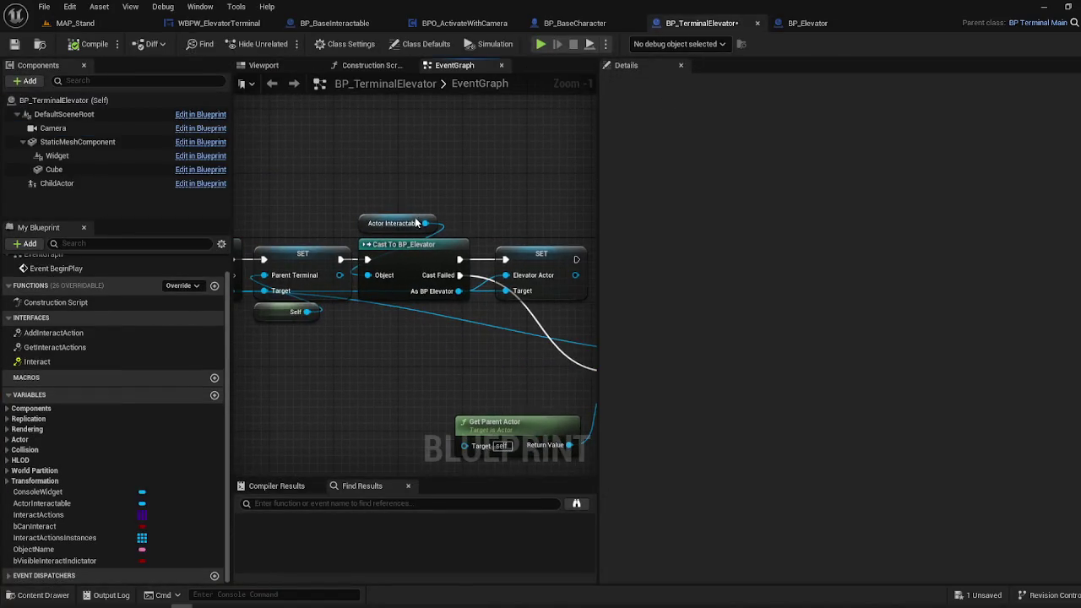
click(395, 223)
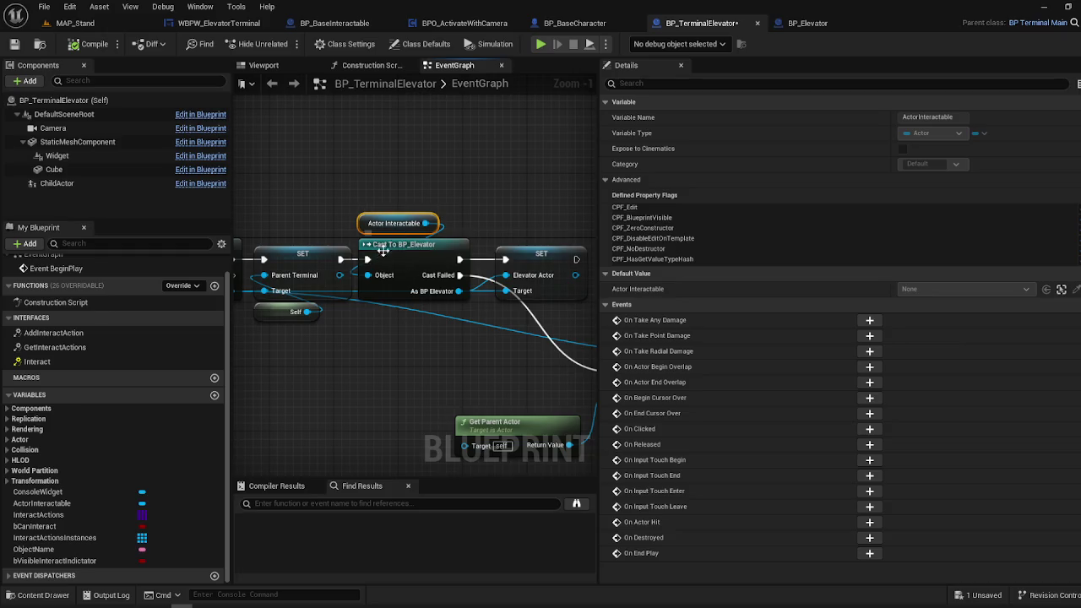
right_click(392, 244)
click(456, 466)
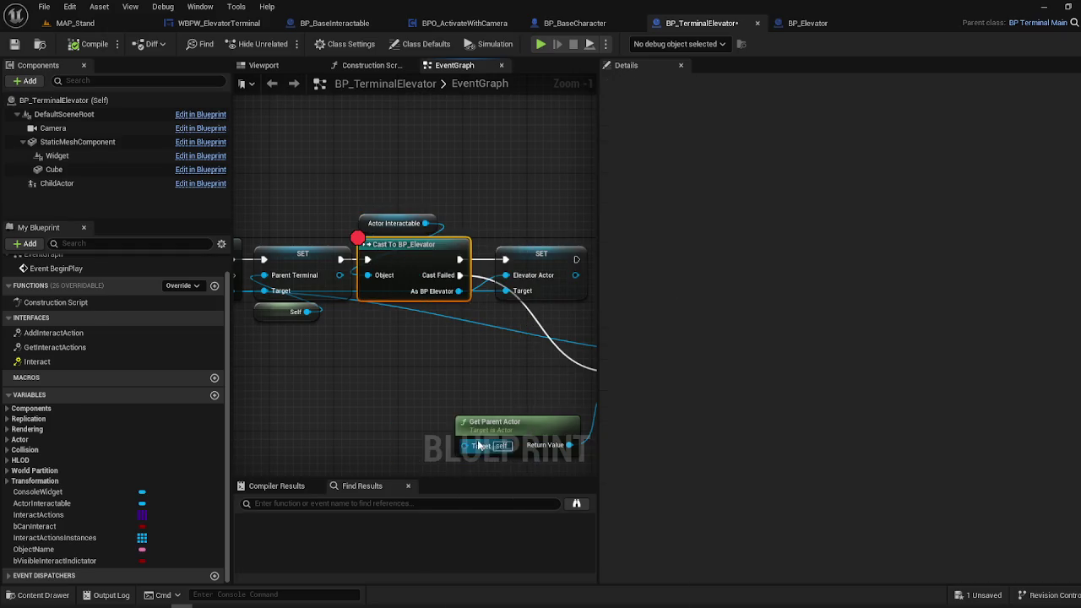
click(75, 23)
click(285, 44)
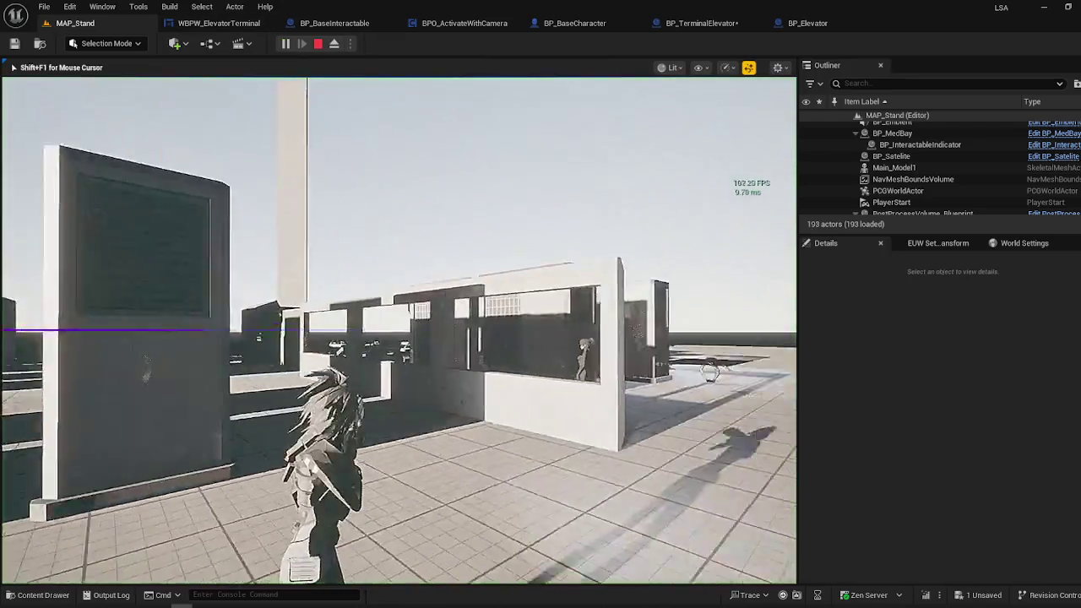
key(Escape)
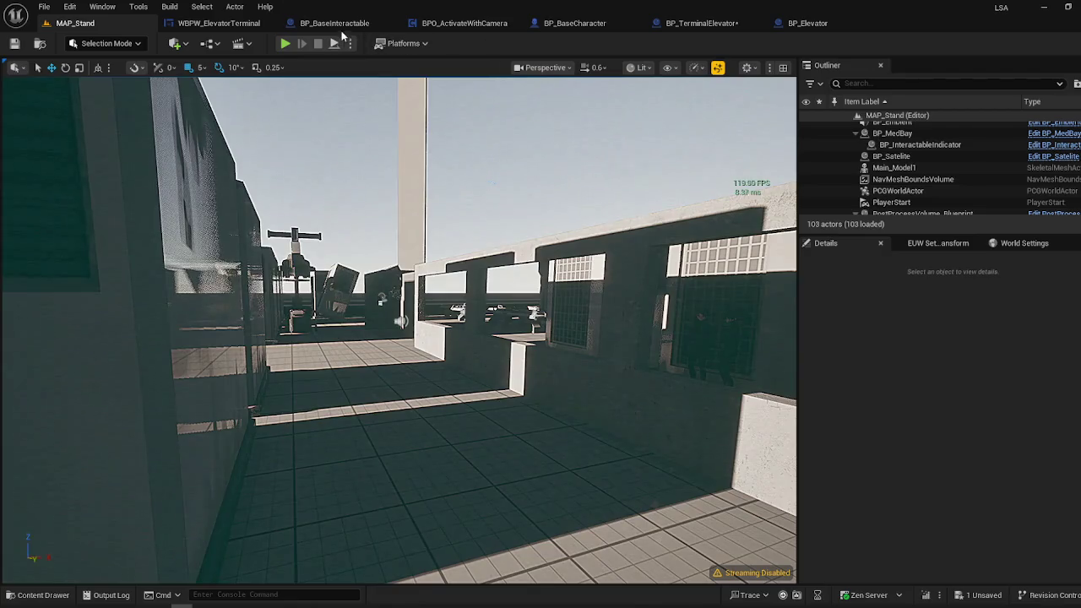
- Check the Event BeginPlay node in BP_TerminalElevator, then return to MAP_Stand
click(697, 24)
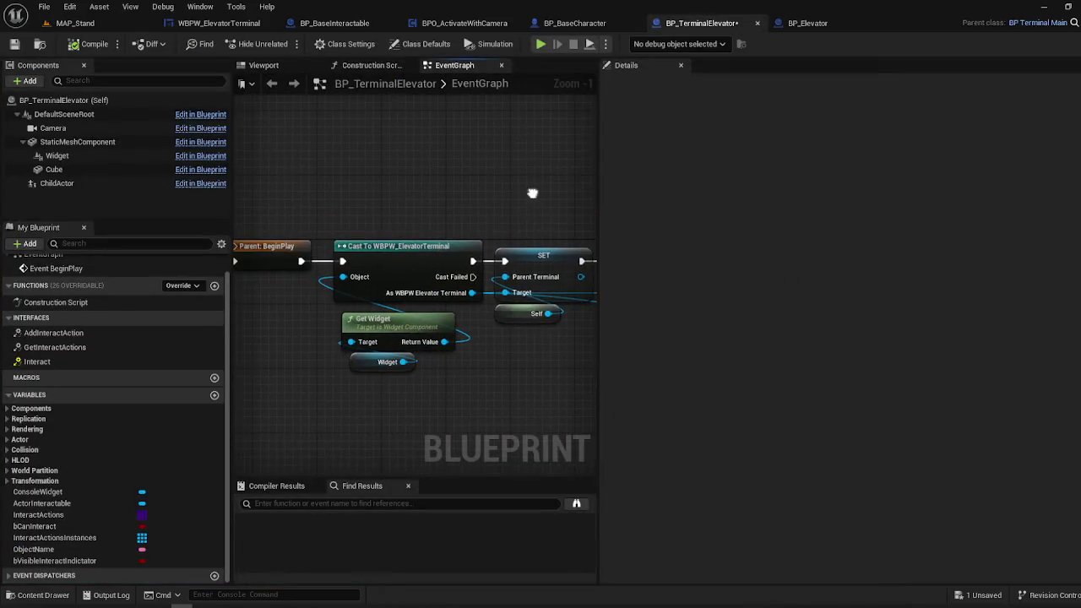
drag(440, 397, 546, 401)
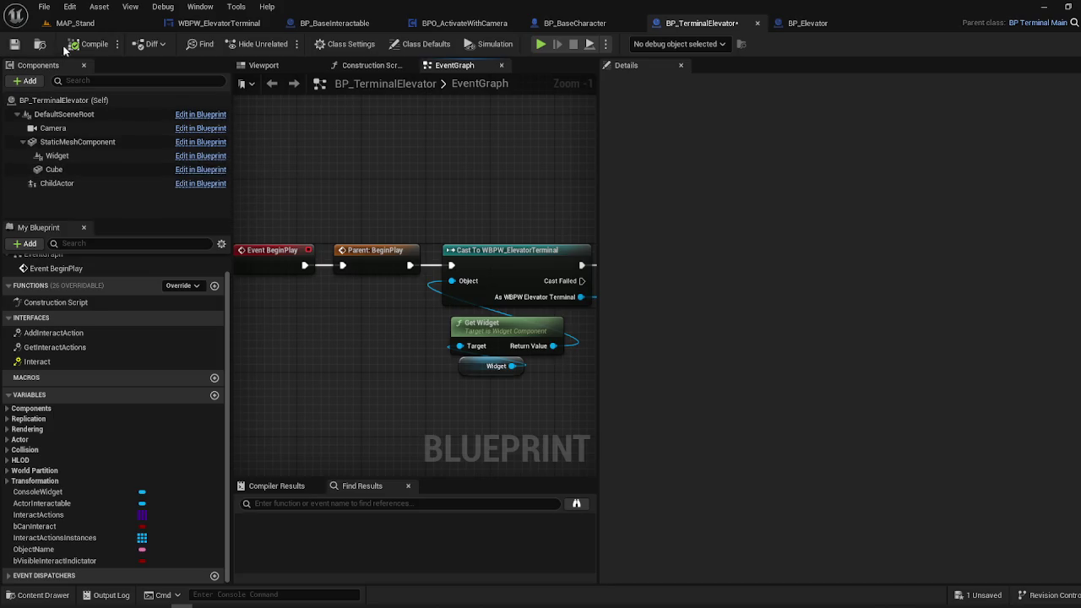
click(75, 23)
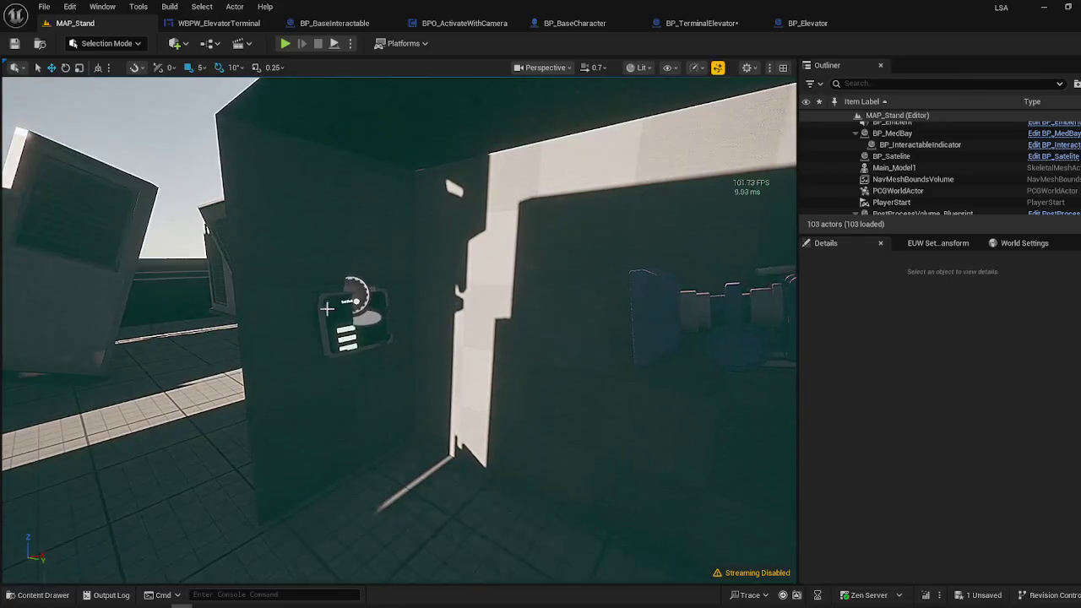
- Confirm BP_Elevator's ChildActor component uses BP_TerminalElevator as its Child Actor Class
click(351, 304)
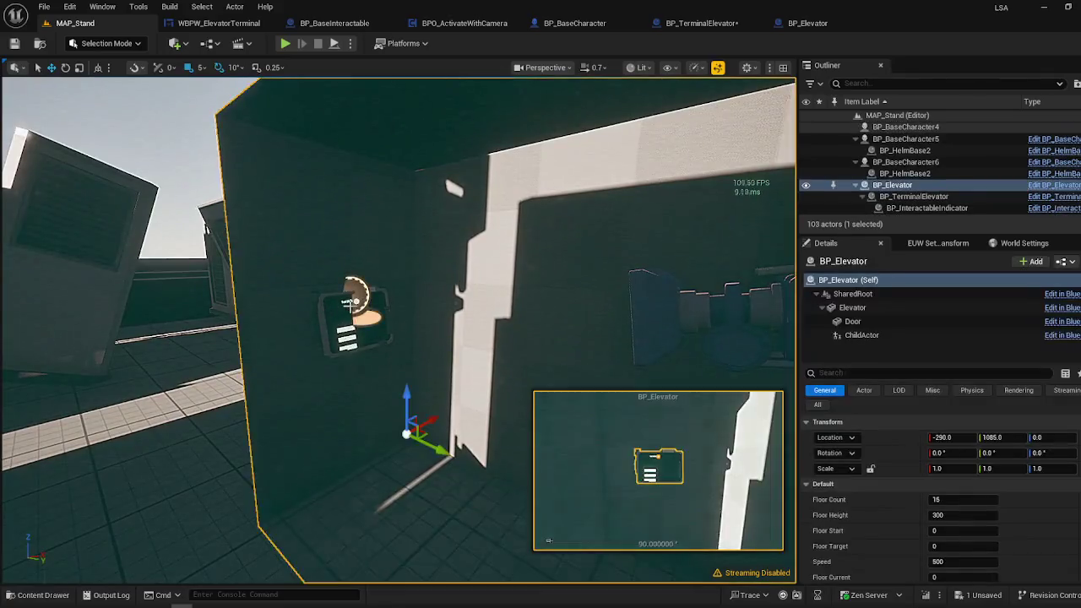
click(878, 335)
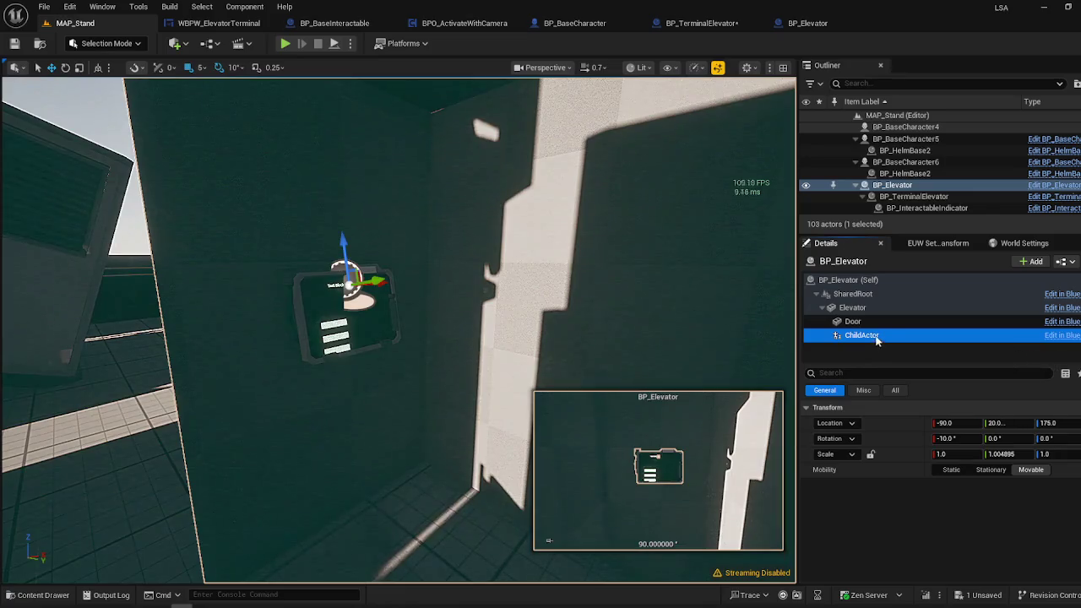
click(1054, 335)
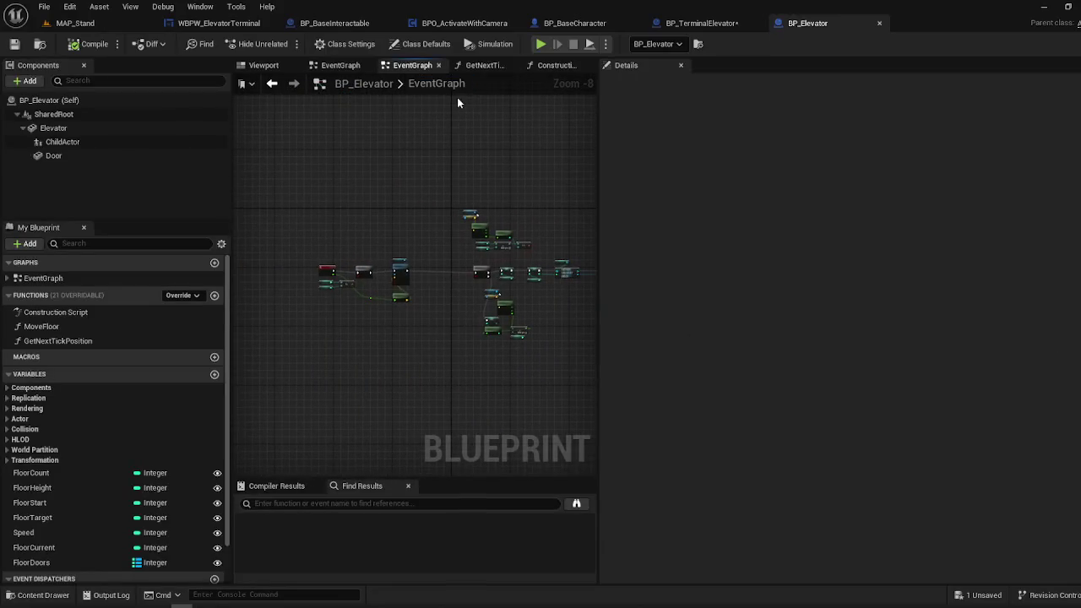
scroll(446, 236, up, 1)
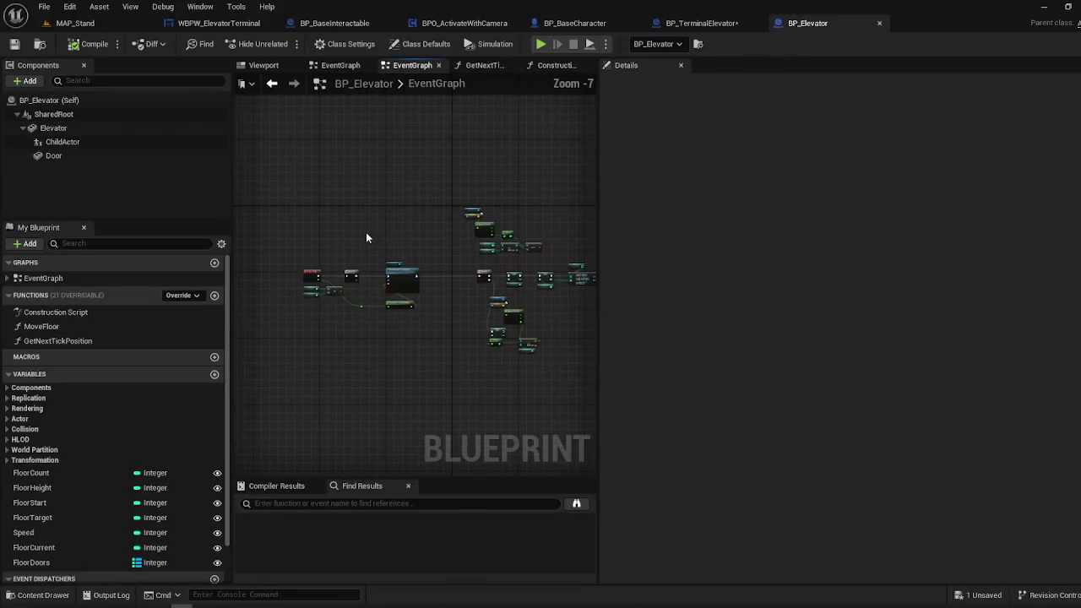
click(79, 142)
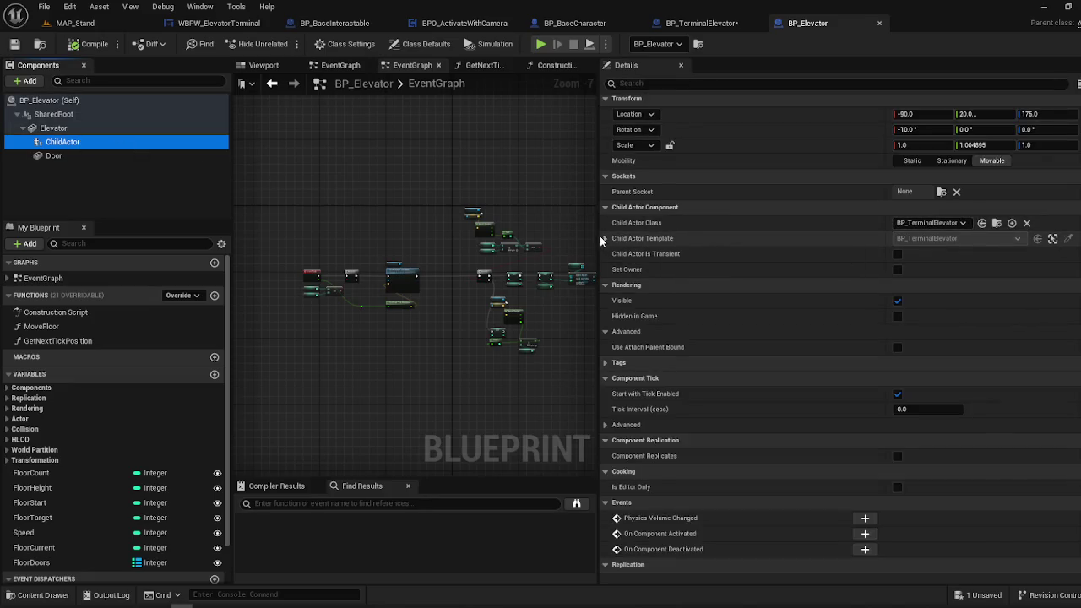
drag(599, 236, 545, 236)
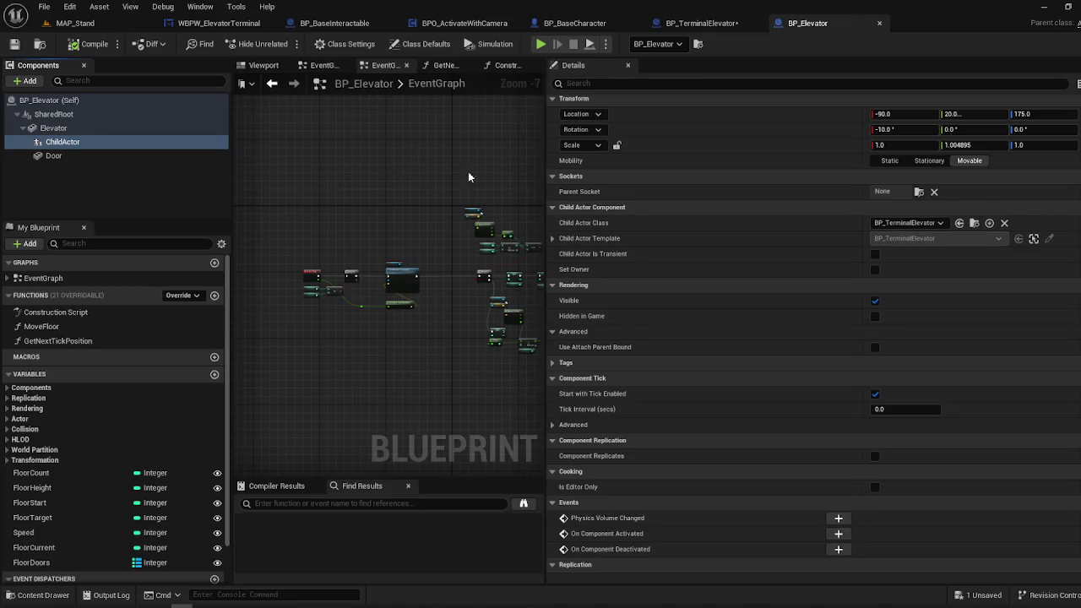
- Set a breakpoint on BP_TerminalElevator's Parent: BeginPlay node and run a quick play test
click(700, 23)
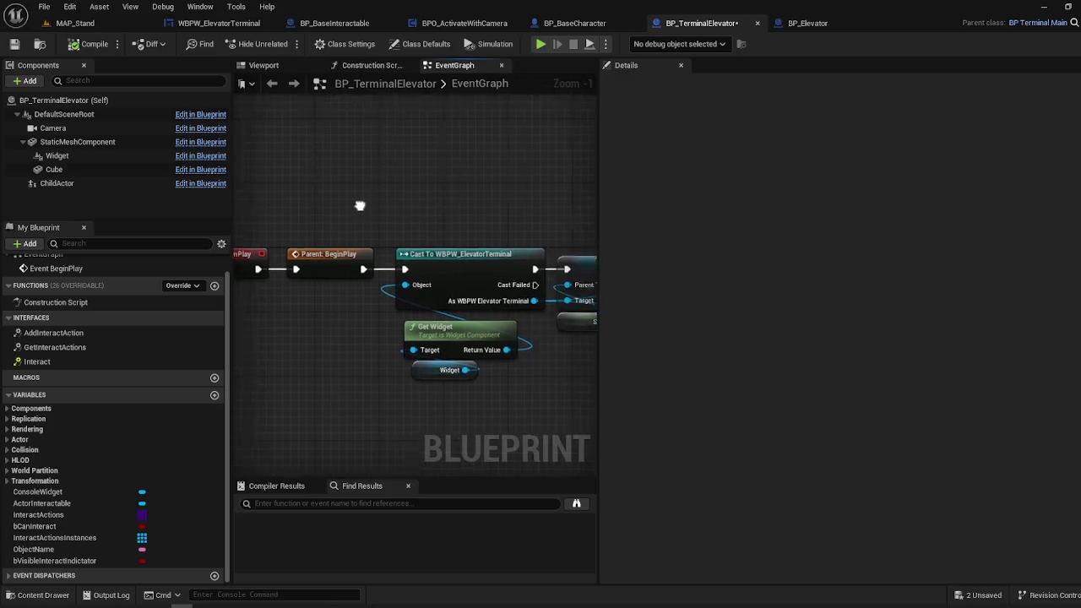
right_click(390, 278)
mouse_move(422, 457)
click(431, 482)
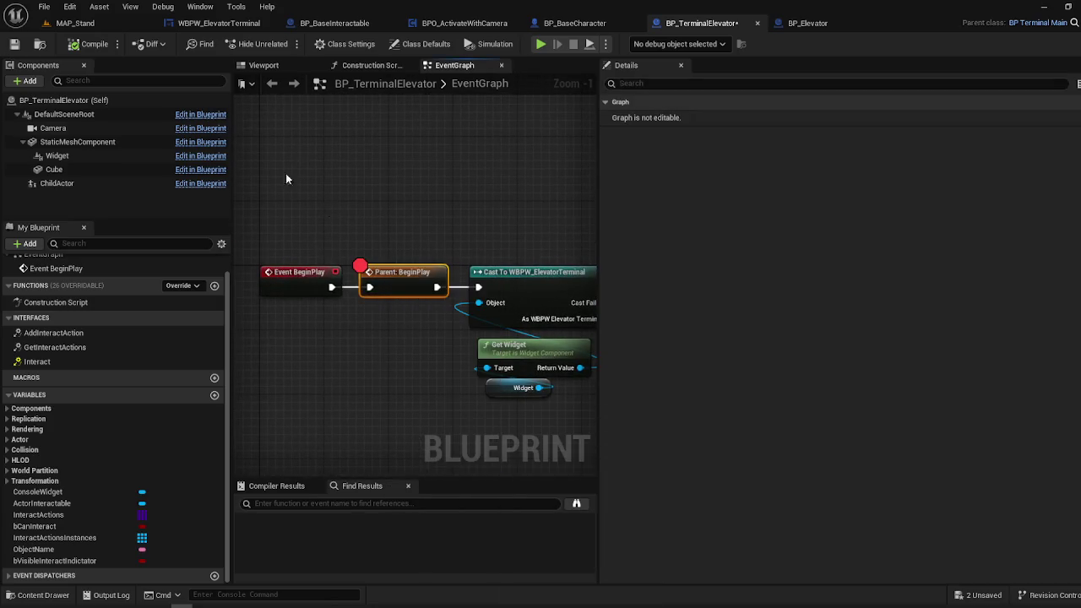
click(75, 23)
click(287, 43)
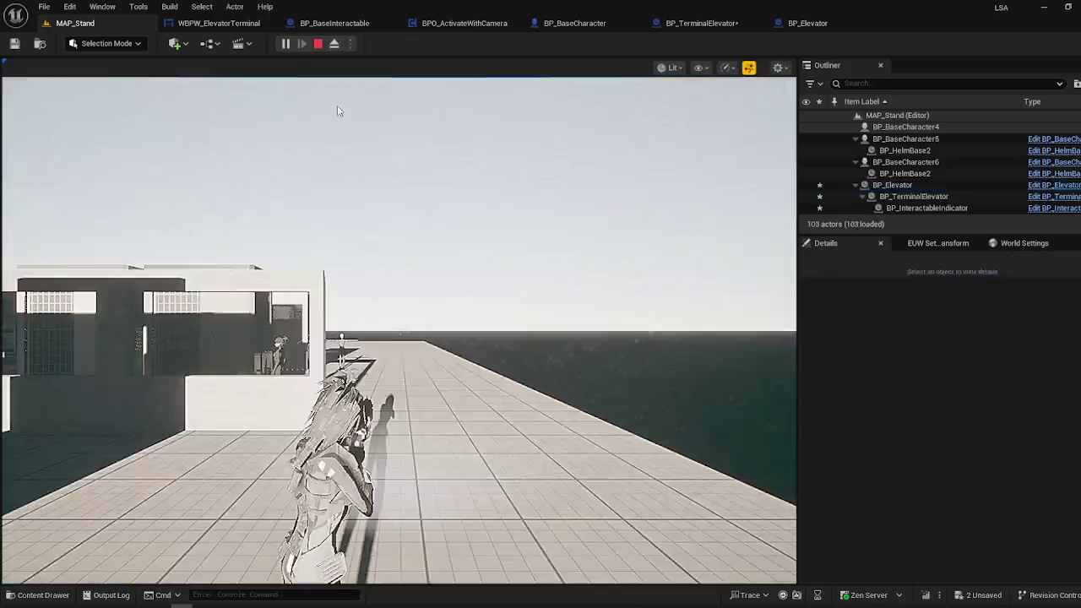
key(Escape)
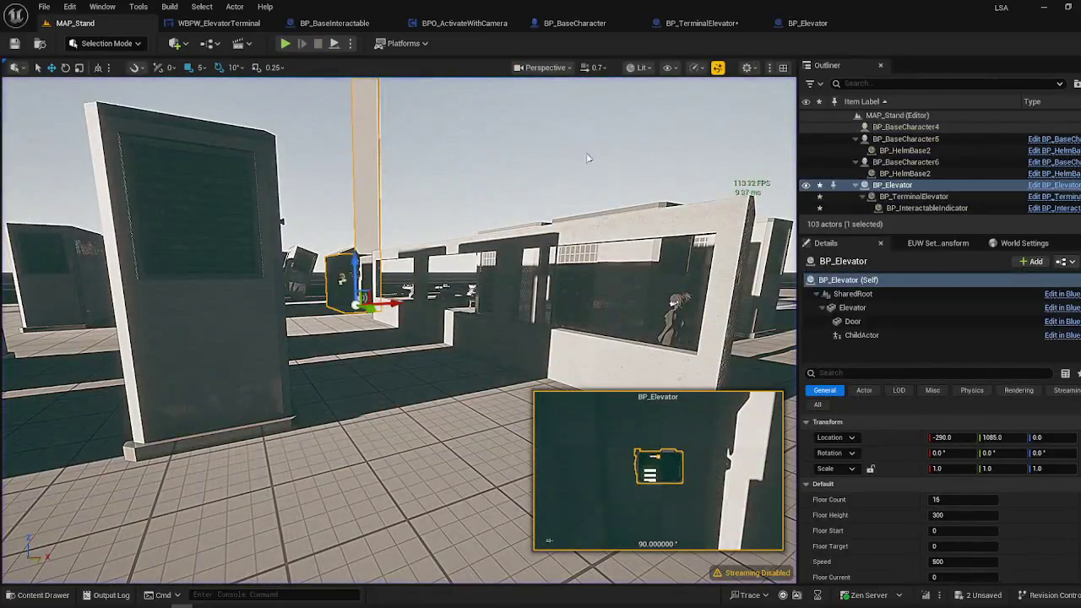
click(815, 23)
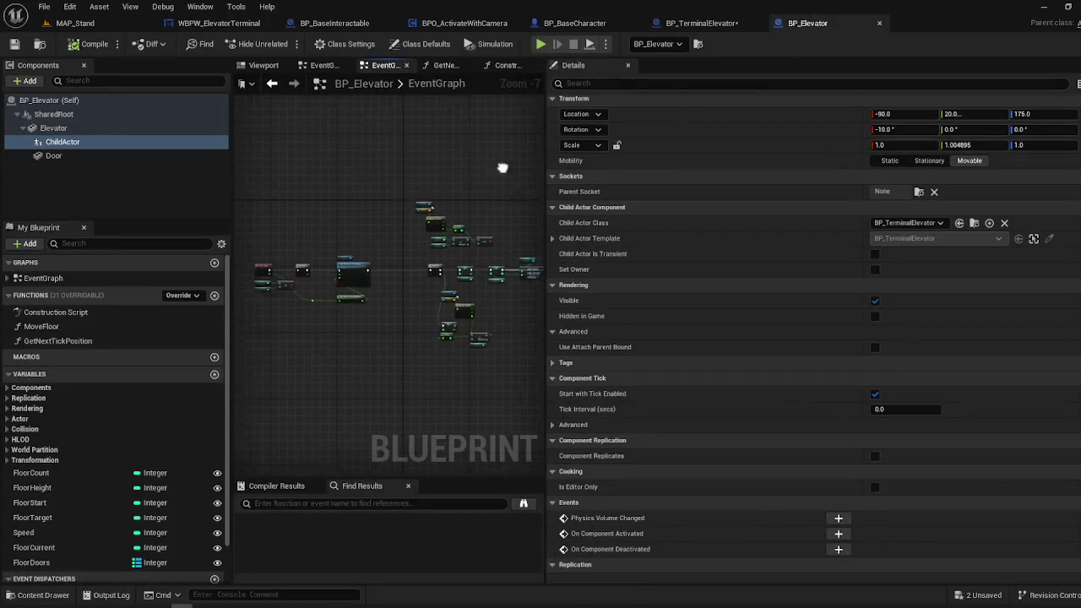